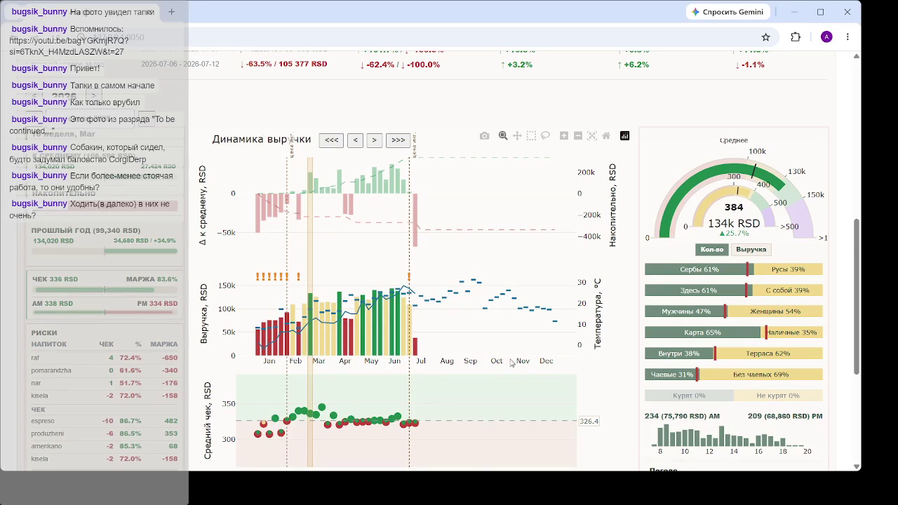
- Reload the 127.0.0.1:8050 dashboard page, which now returns ERR_CONNECTION_REFUSED
scroll(551, 316, "down", 3)
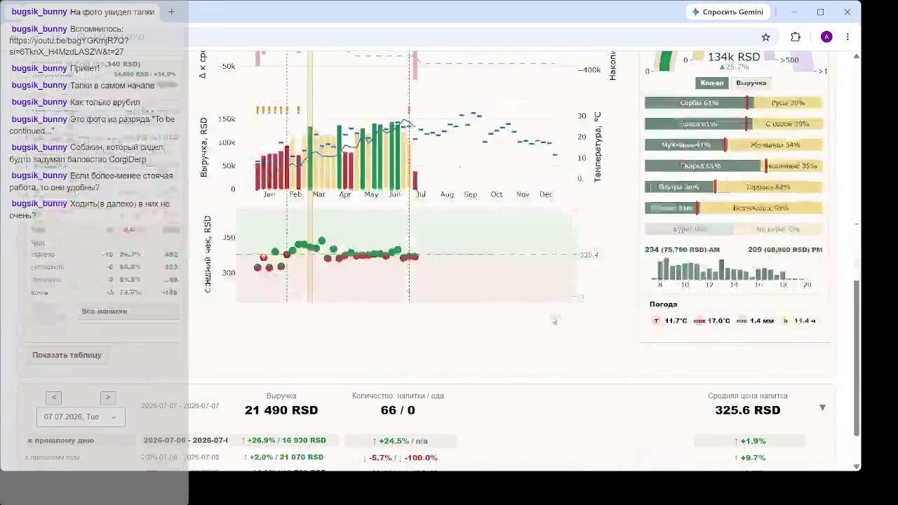
scroll(376, 210, "up", 1)
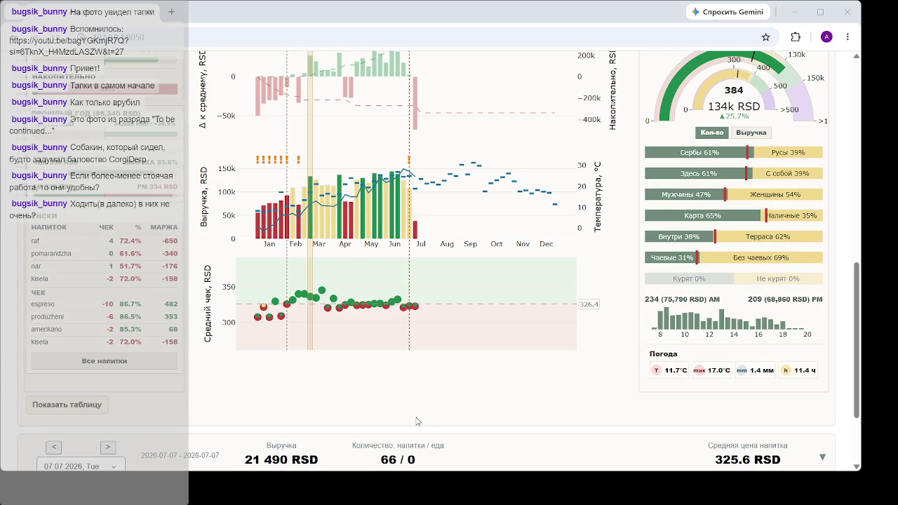
left_click(498, 437)
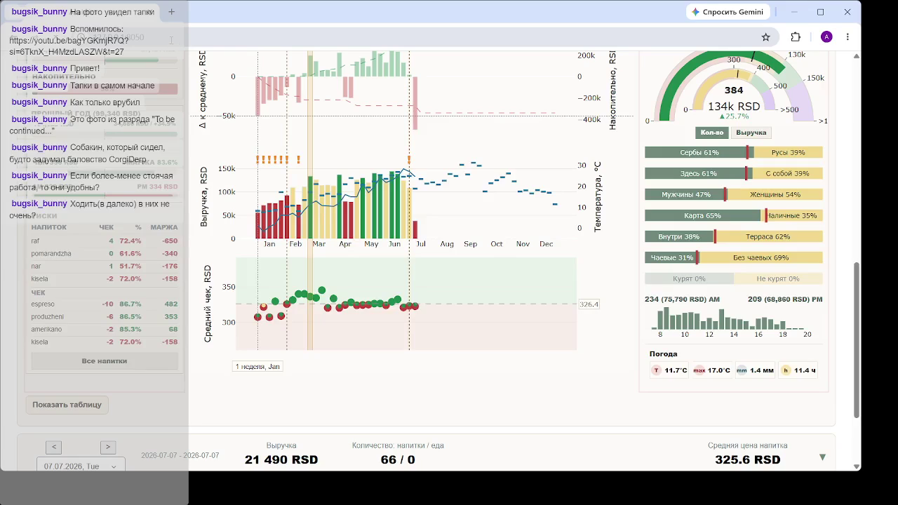
key("F5")
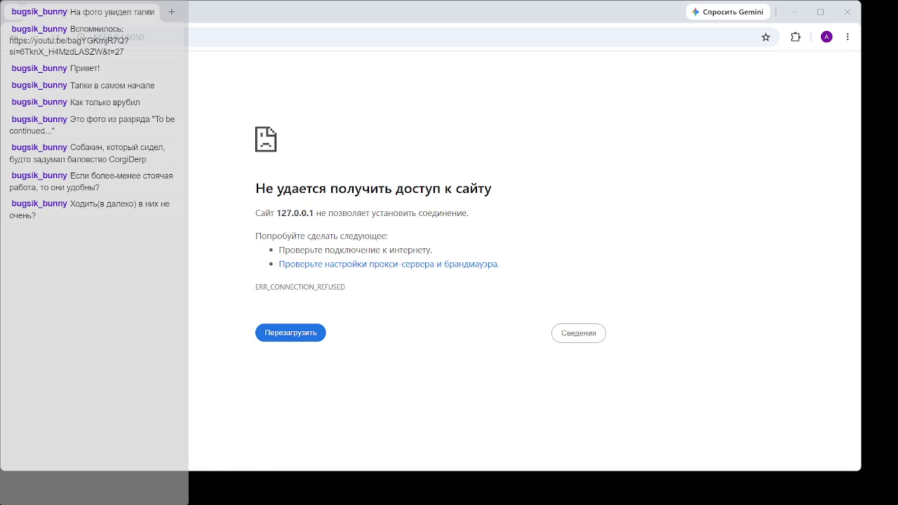
- Retry the reload until the dashboard returns with total revenue 10 418 100 RSD
key("F5")
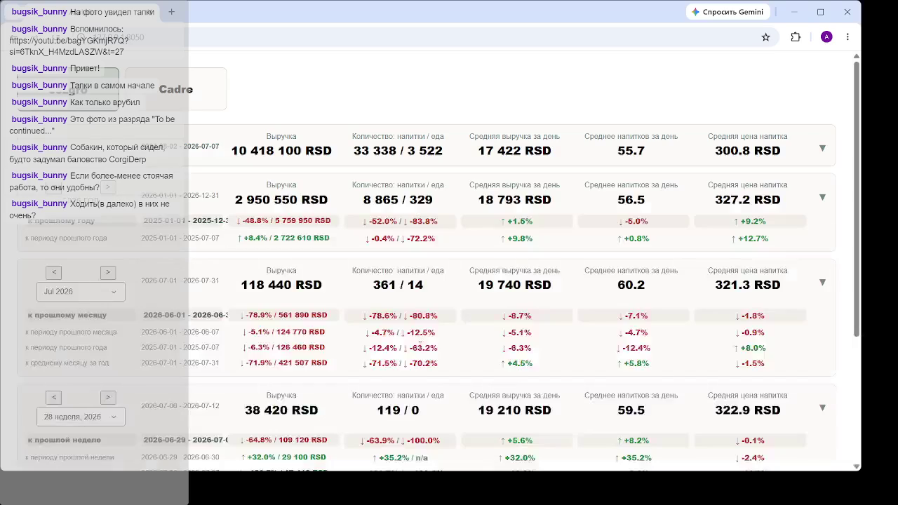
- Reload the dashboard address and scroll down to the Jezgro daily revenue charts
left_click(200, 34)
key("Return")
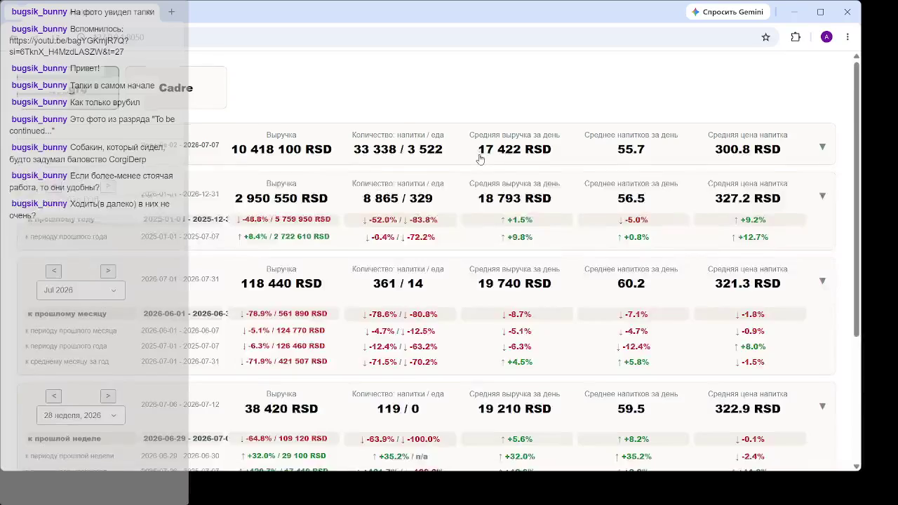
scroll(423, 162, "down", 2)
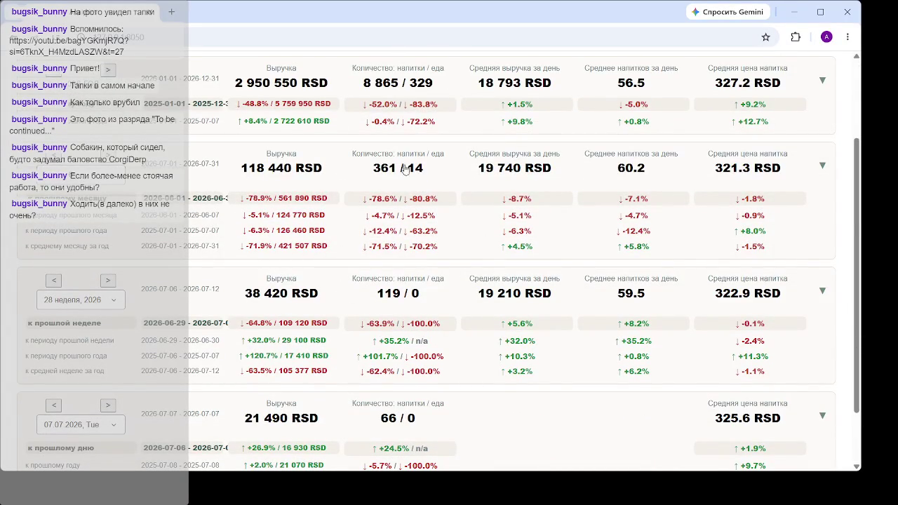
scroll(436, 191, "down", 2)
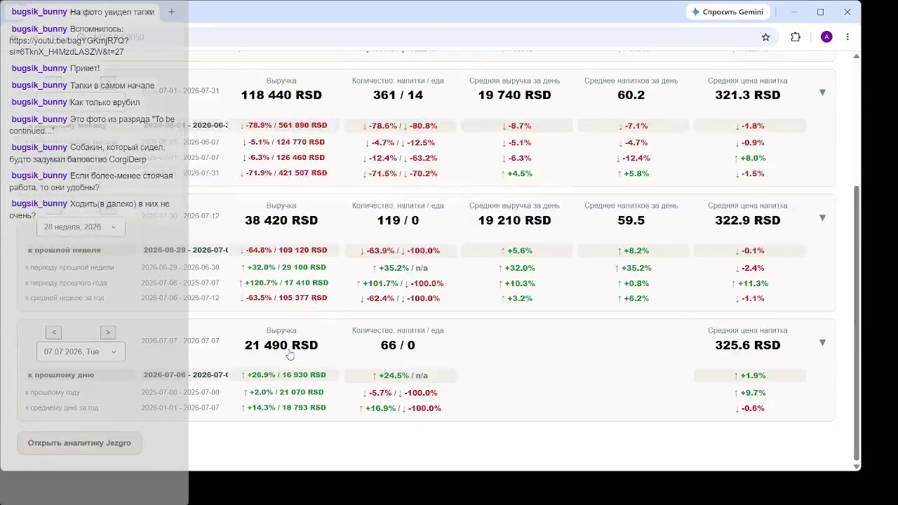
scroll(543, 195, "down", 4)
scroll(508, 138, "down", 2)
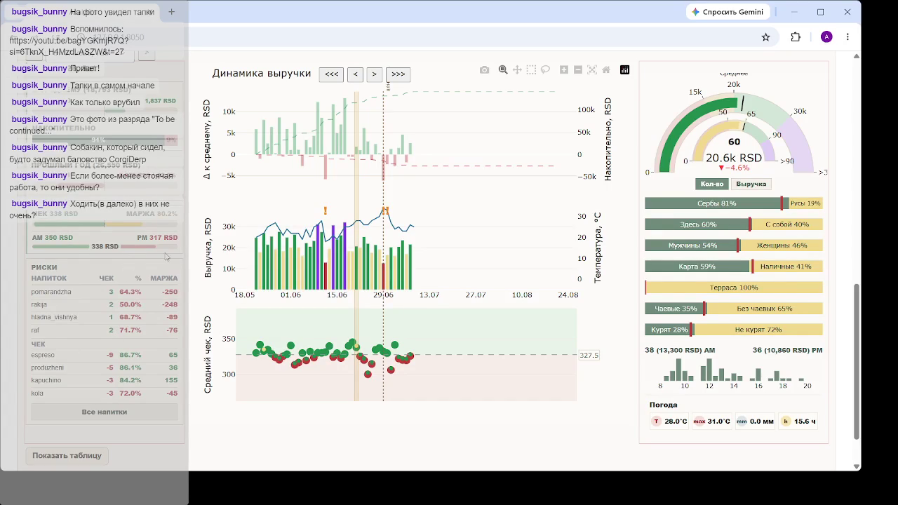
- Browse the daily figures for 06.06, 16.06 and 20.06, then step back to 10.06
left_click(317, 254)
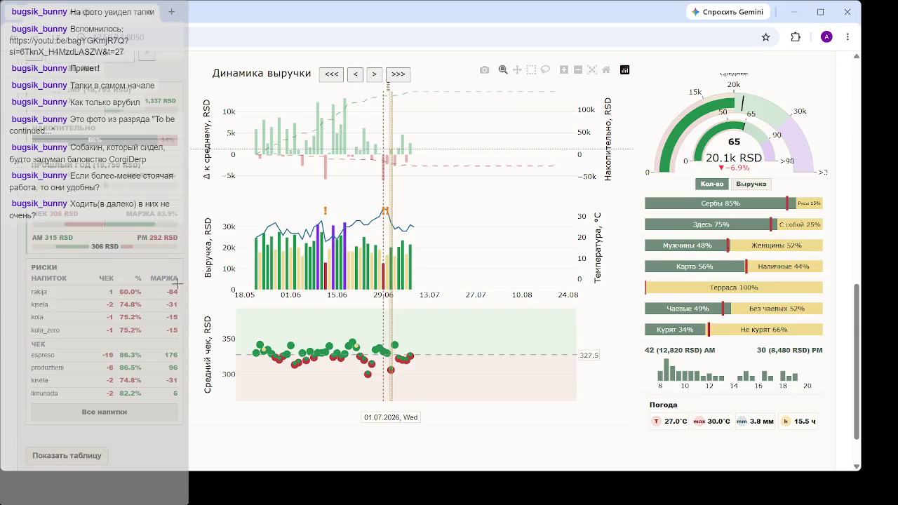
left_click(341, 251)
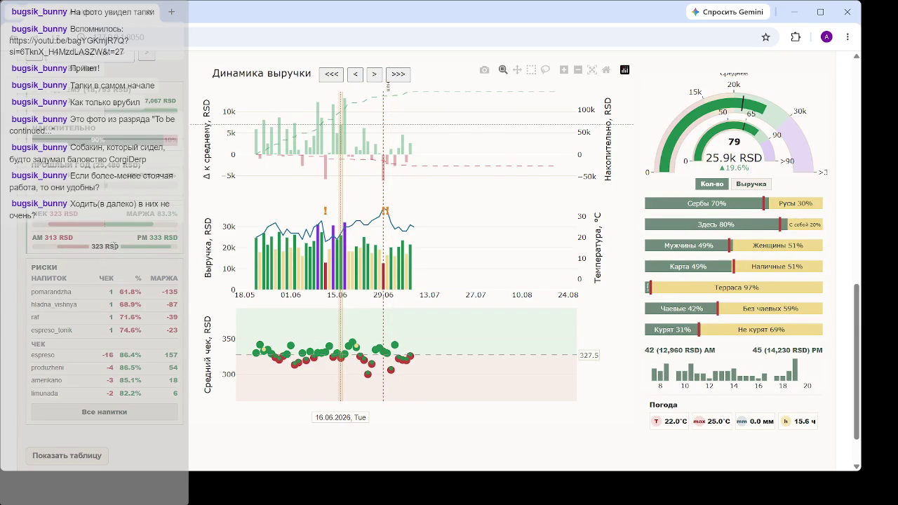
left_click(356, 245)
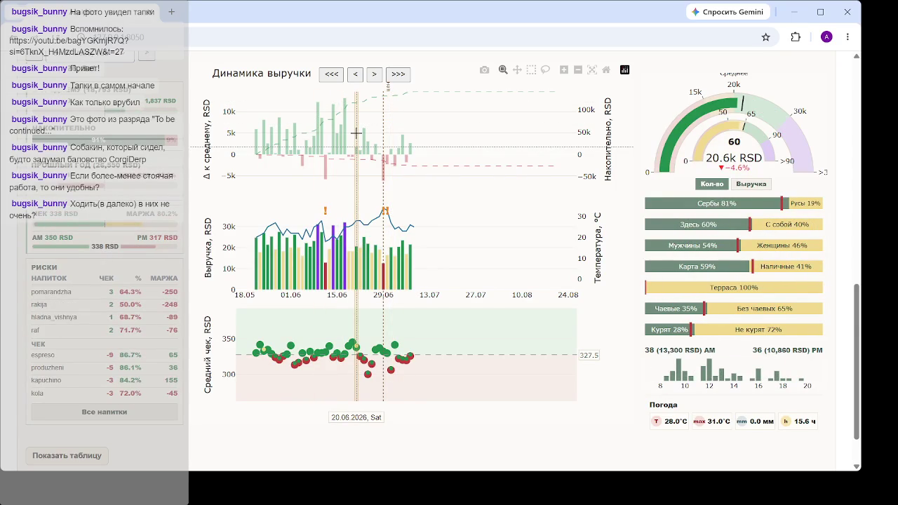
left_click(336, 134)
left_click(327, 134)
left_click(316, 134)
- Step forward to 17.06 and compare it with 18.06, settling on 18.06
left_click(324, 133)
left_click(335, 133)
left_click(346, 133)
left_click(347, 133)
left_click(343, 134)
left_click(348, 141)
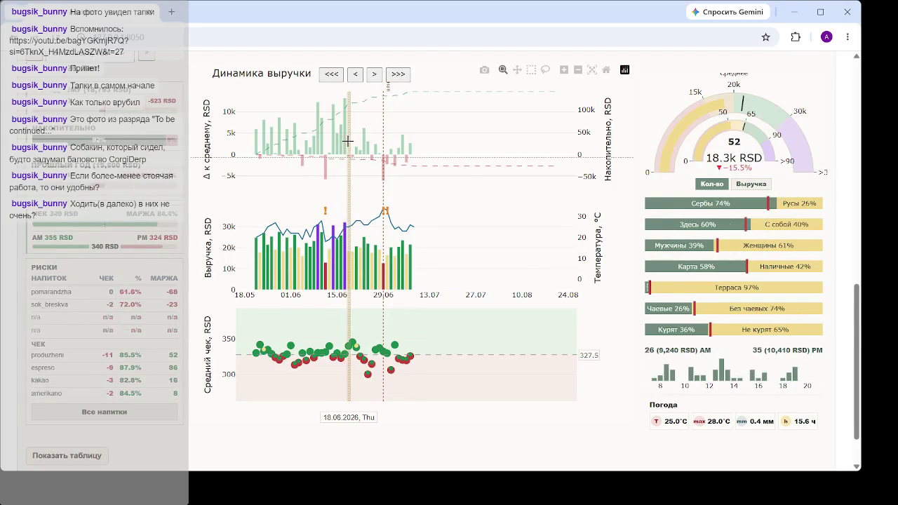
- Move to 29.06, showing 66 drinks and 21.5k RSD, down 0.6%
left_click(387, 154)
left_click(380, 154)
left_click(383, 155)
mouse_move(858, 325)
left_mouse_down()
mouse_move(858, 101)
mouse_move(847, 85)
mouse_move(852, 342)
left_mouse_up()
scroll(851, 342, "up", 1)
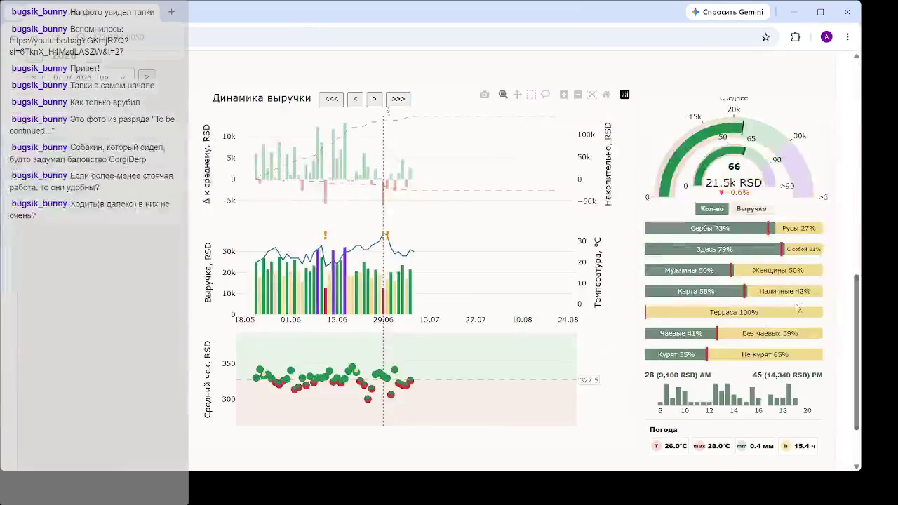
- Compare the daily figures for 30.06, 25.06 and 23.06
left_click(387, 303)
left_click(380, 303)
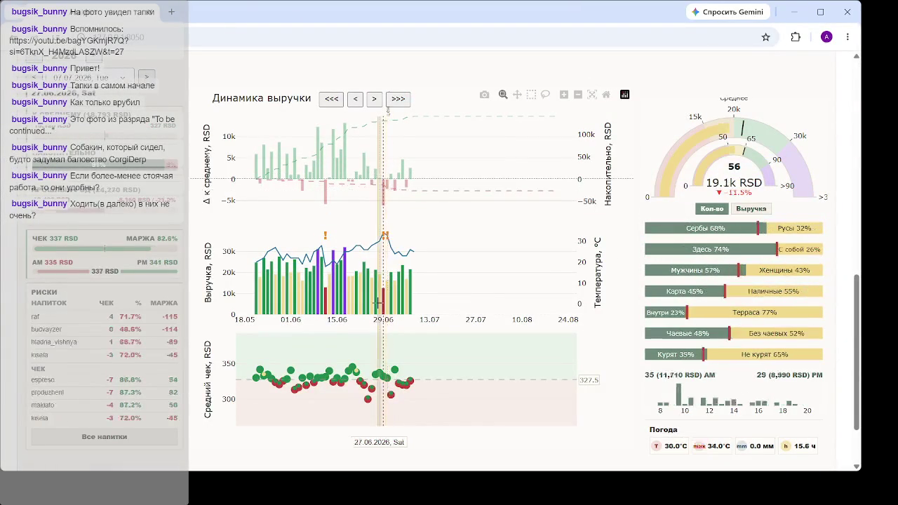
left_click(372, 303)
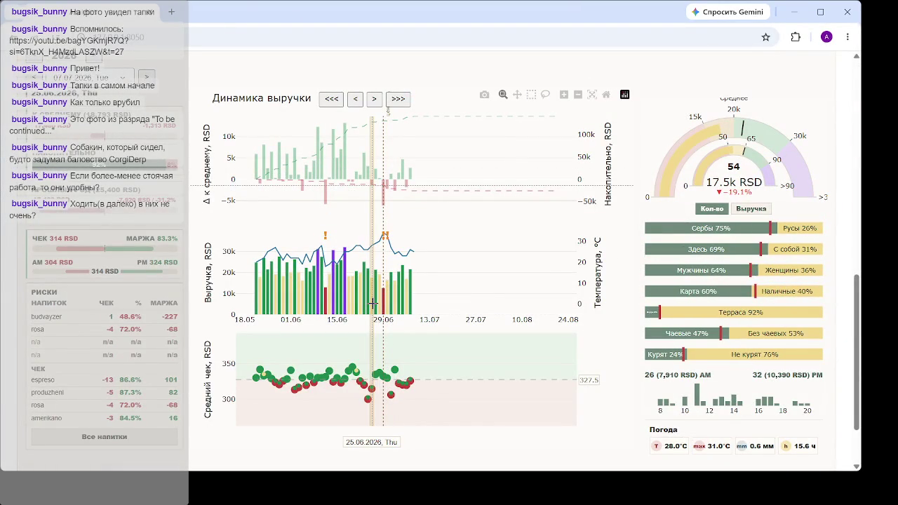
left_click(369, 303)
left_click(365, 303)
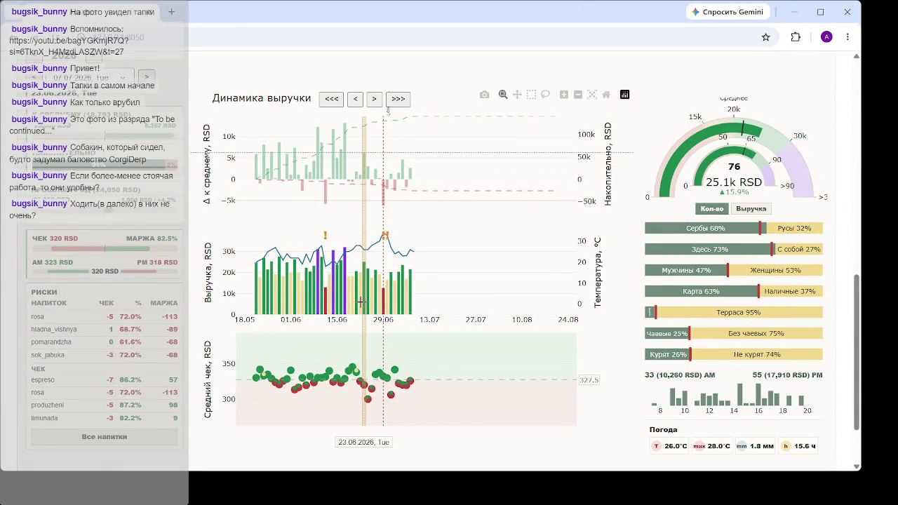
- Continue back through 22.06, 19.06 and 16.06 on the revenue chart
left_click(359, 301)
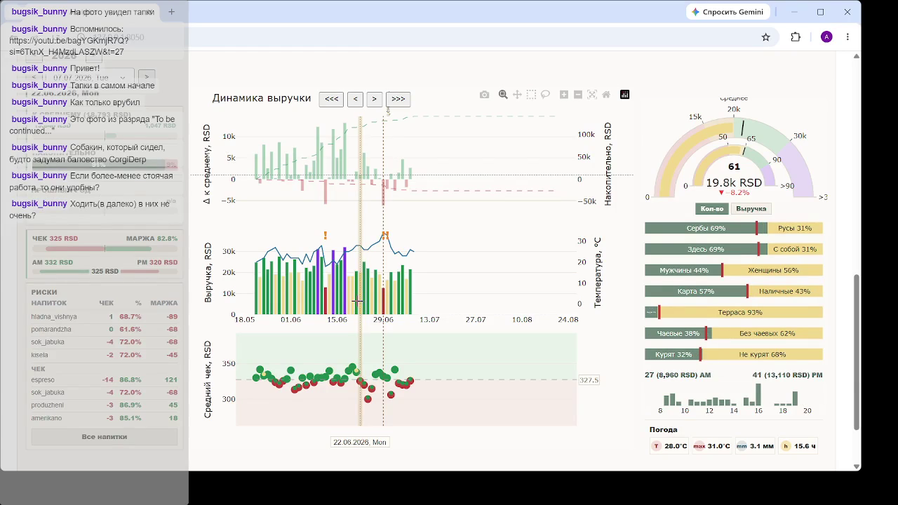
left_click(351, 301)
left_click(342, 302)
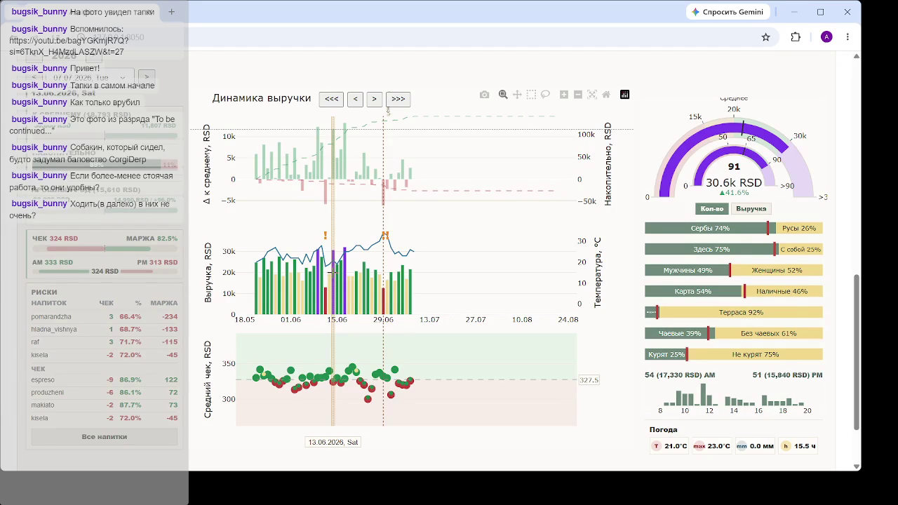
scroll(333, 273, "down", 2)
scroll(344, 273, "up", 2)
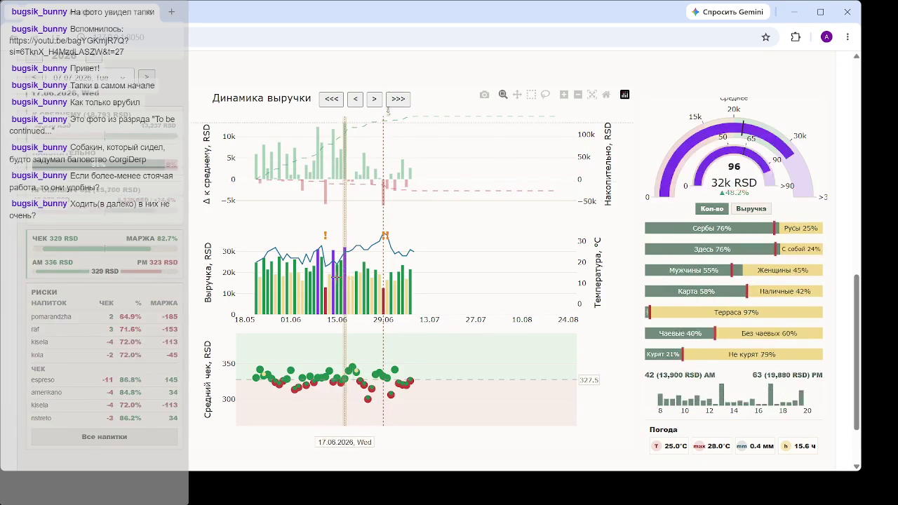
- Open the 17.06 prior-year comparison, look it over, and close it with Escape
left_click(349, 284)
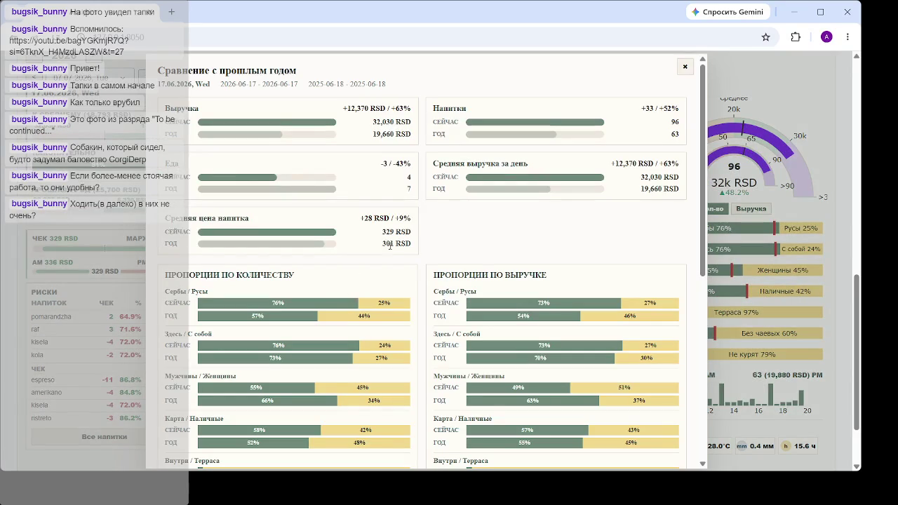
scroll(389, 246, "down", 5)
scroll(390, 246, "up", 5)
scroll(521, 208, "down", 4)
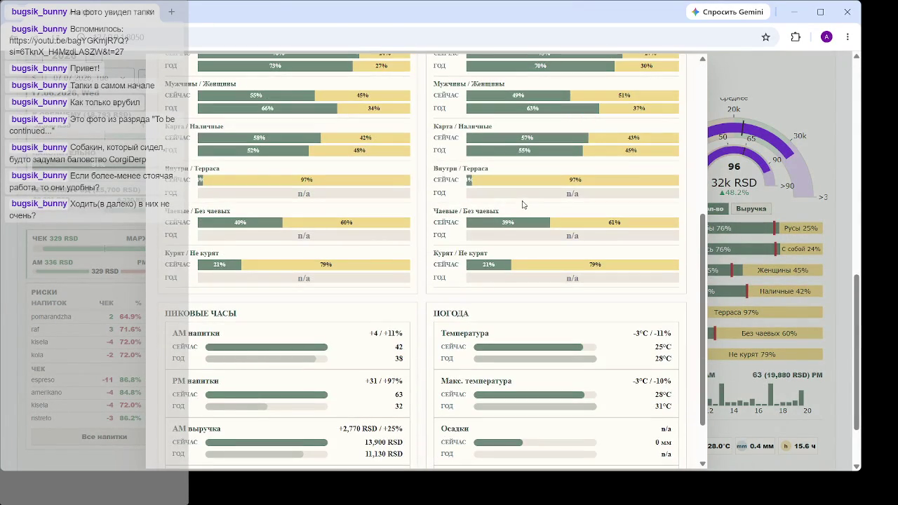
key("Escape")
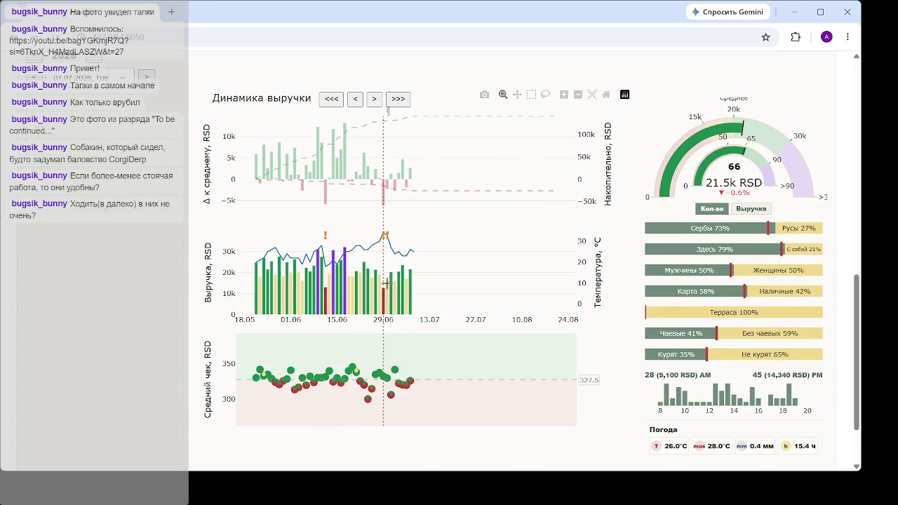
- Select 30.06, then open week 25's prior-year comparison: 138,830 RSD, down 3%
left_click(388, 283)
scroll(388, 283, "up", 3)
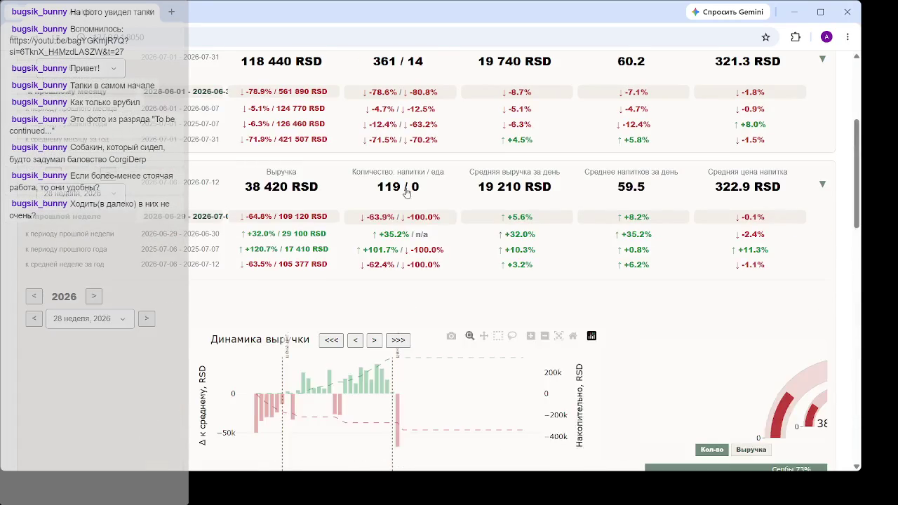
scroll(431, 263, "down", 3)
left_click(392, 235)
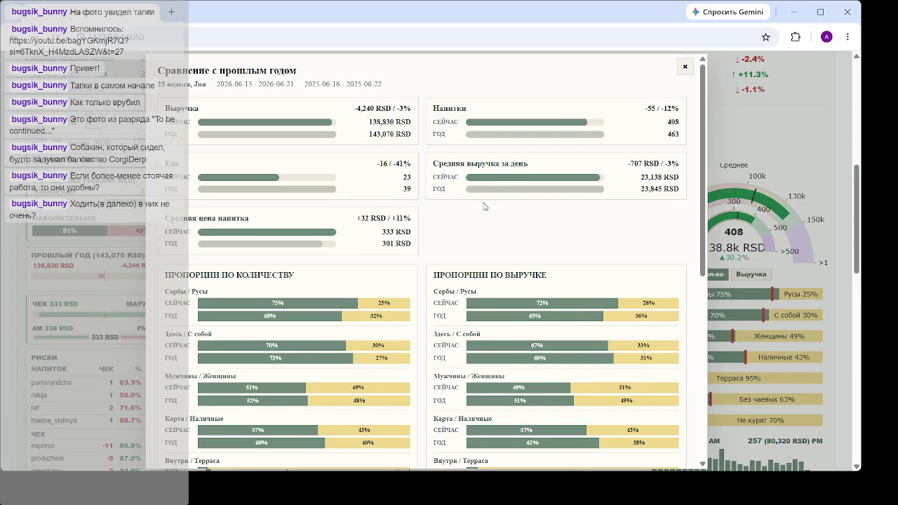
- Scroll through the week 25 comparison and close it
scroll(499, 211, "down", 5)
scroll(495, 220, "up", 5)
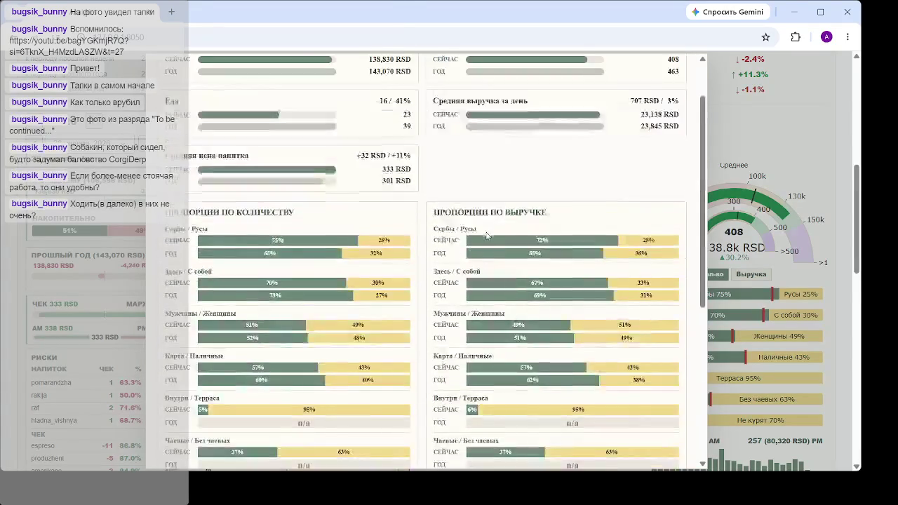
scroll(453, 214, "down", 5)
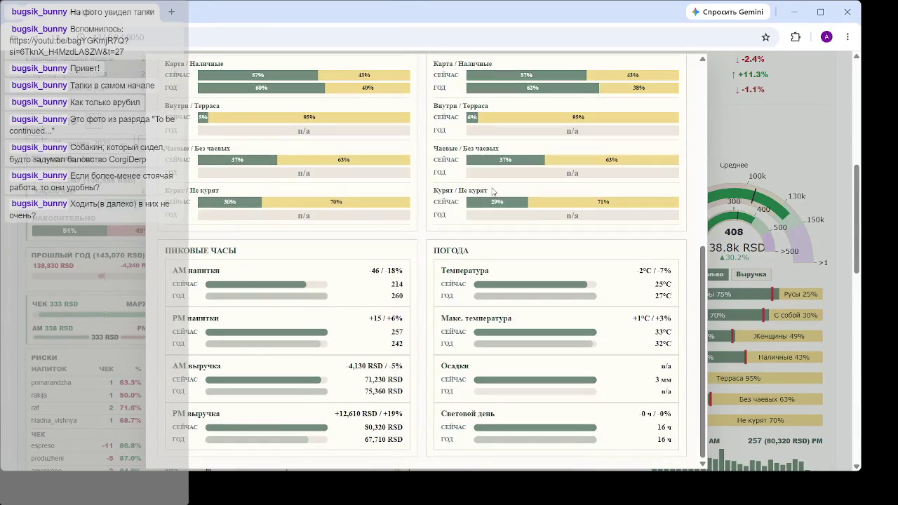
scroll(493, 188, "up", 5)
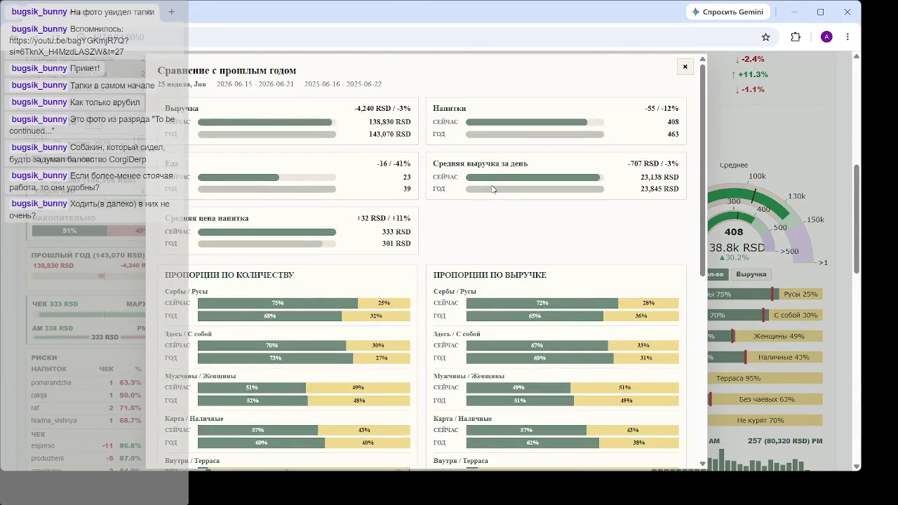
scroll(493, 188, "down", 5)
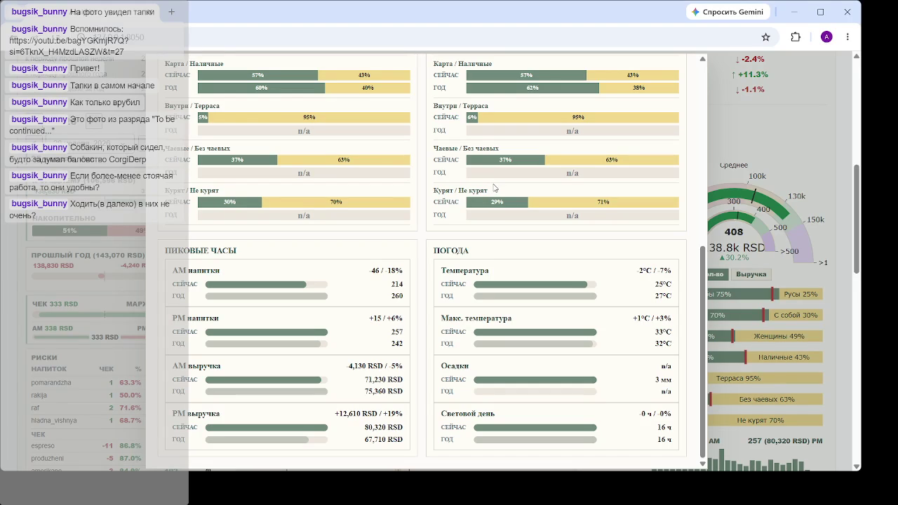
scroll(493, 189, "up", 5)
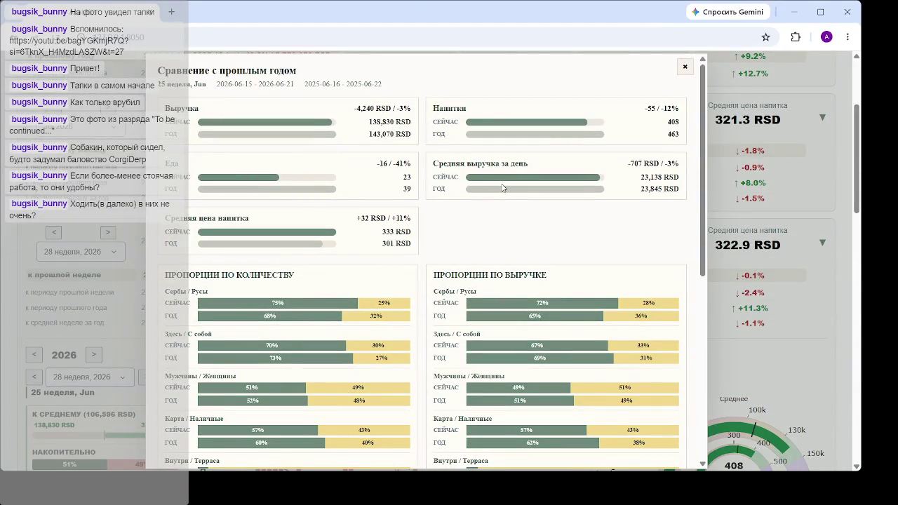
key("Escape")
- Open week 26's prior-year comparison (124,650 RSD, down 6%) and close it
scroll(494, 200, "down", 5)
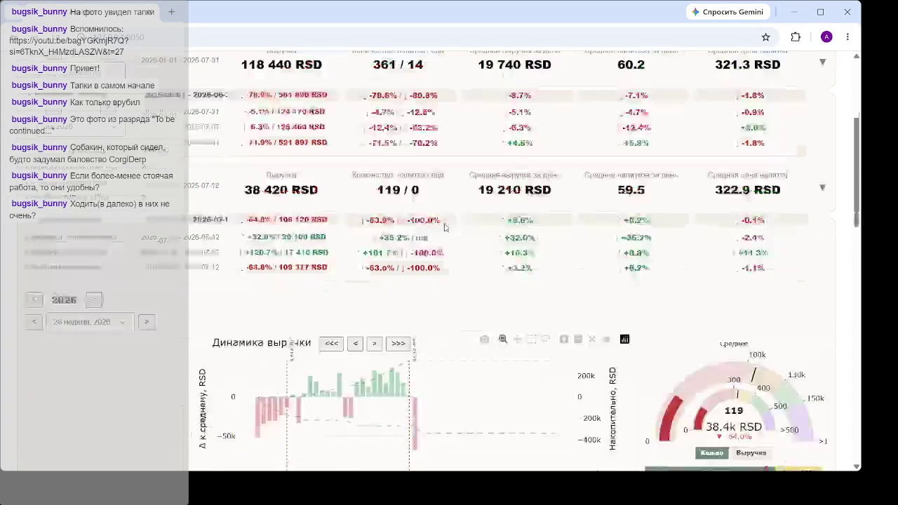
left_click(402, 338)
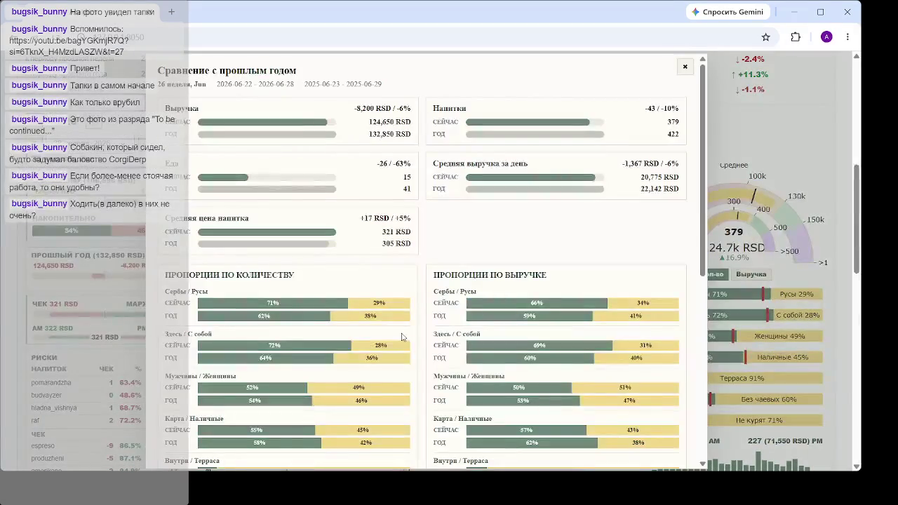
key("Escape")
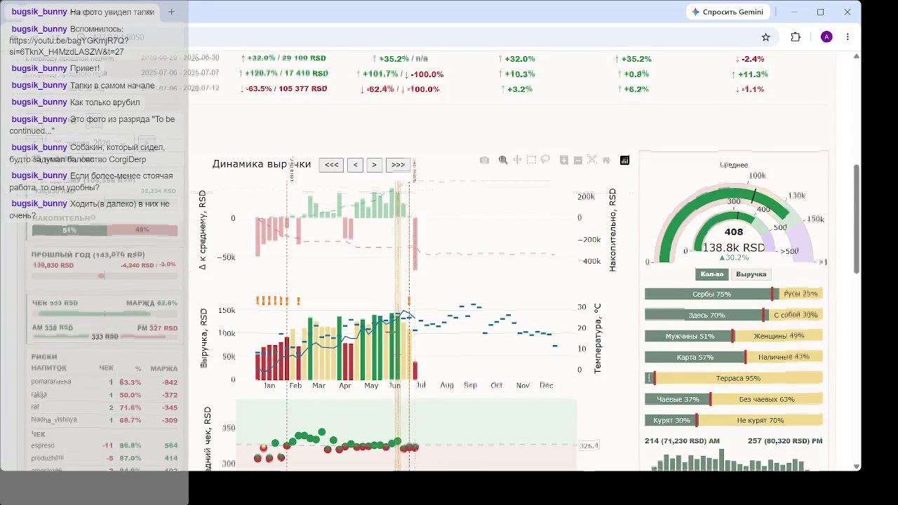
- Open the comparison for week 20 (11–17 May): 119,970 RSD, up 9%, 369 vs 352 drinks
scroll(421, 190, "down", 3)
scroll(414, 232, "up", 2)
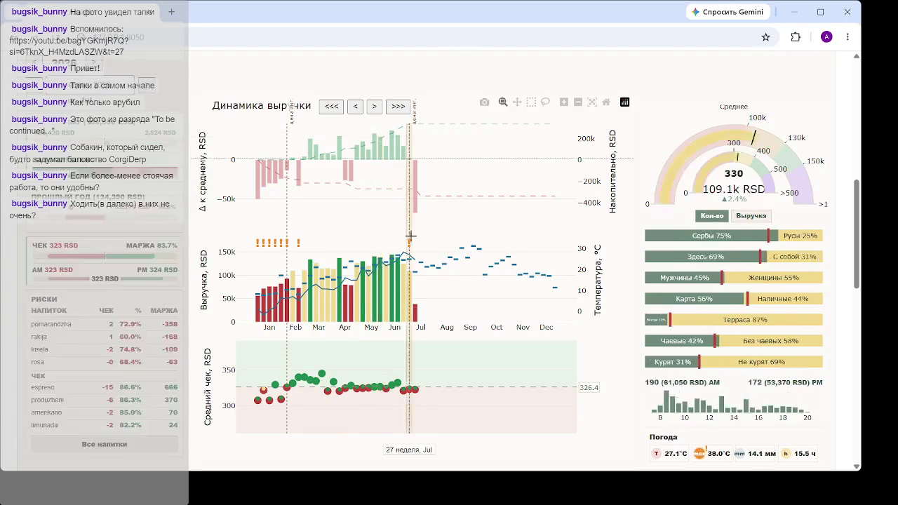
left_click(373, 307)
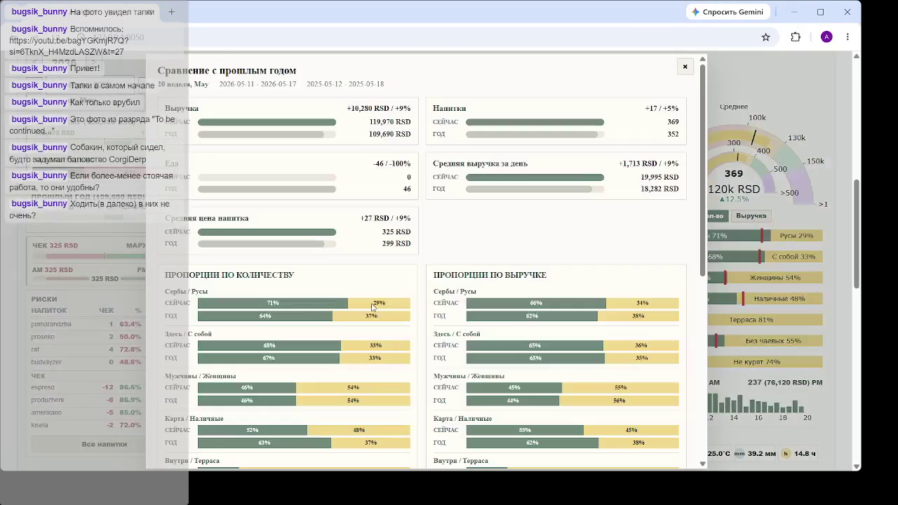
- Scroll the week 20 comparison to Пиковые часы and Погода, then close it with ×
scroll(373, 307, "down", 3)
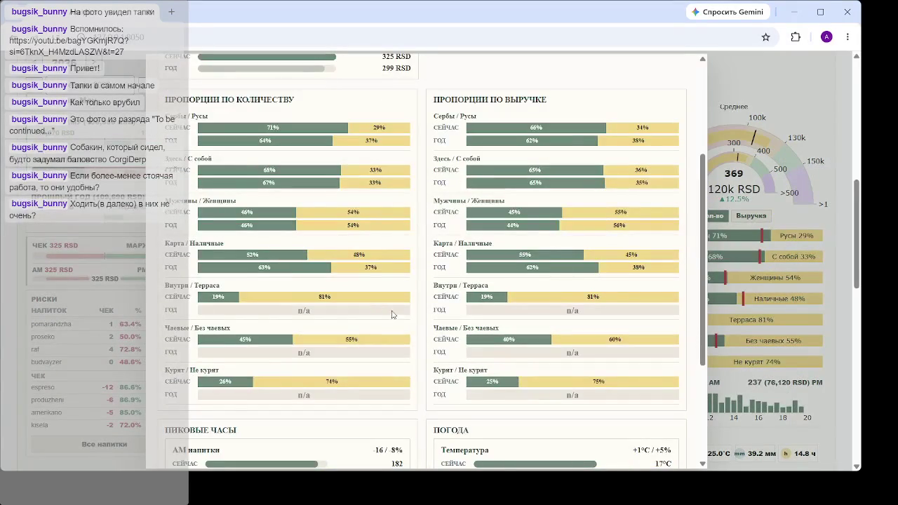
scroll(414, 327, "down", 5)
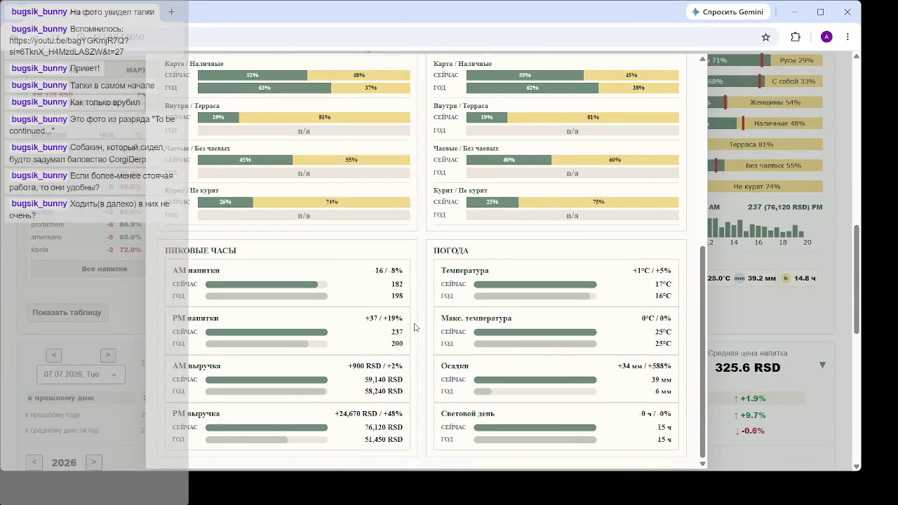
scroll(414, 327, "up", 5)
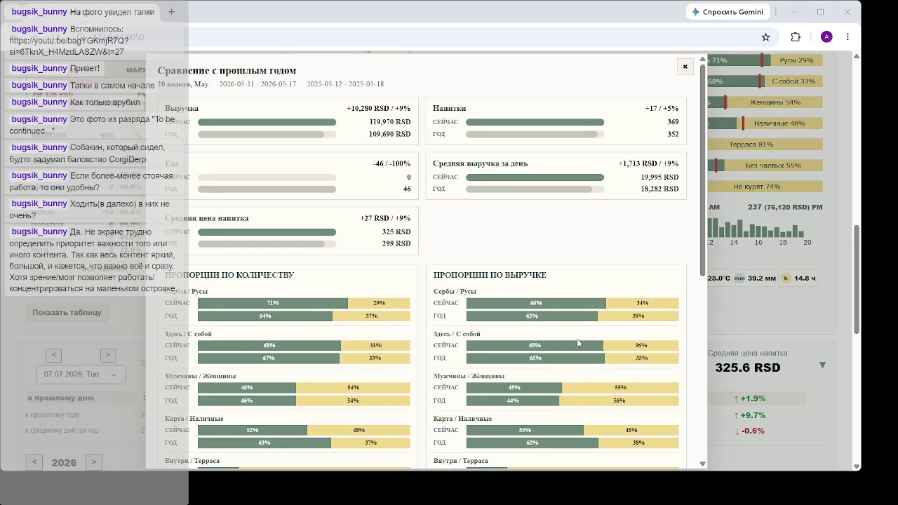
left_click(682, 68)
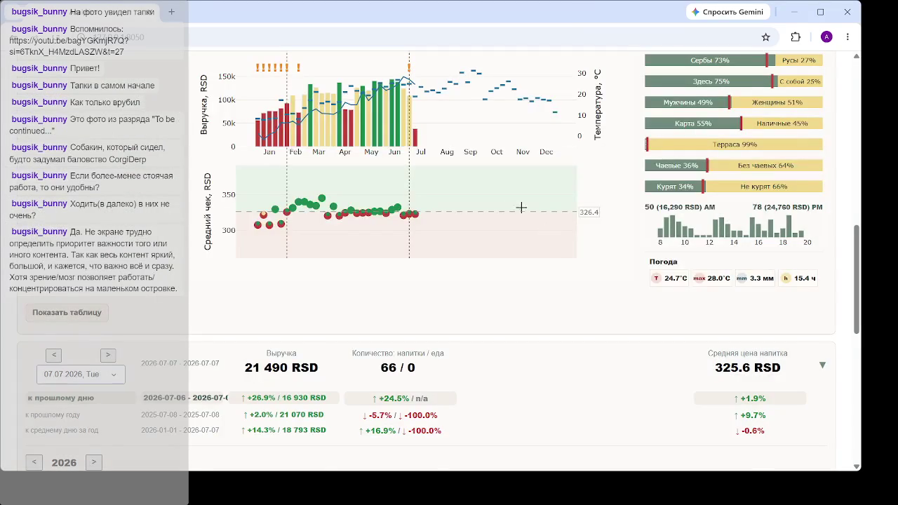
scroll(513, 203, "up", 3)
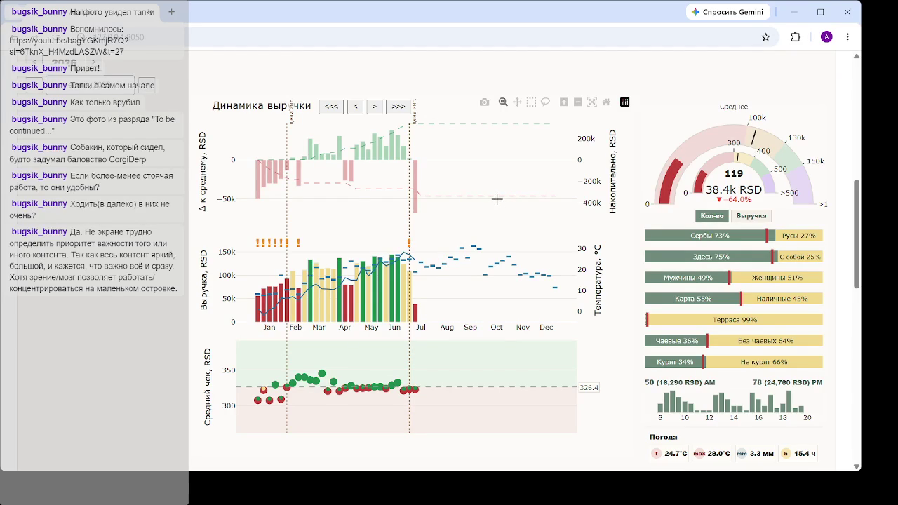
left_click(326, 386)
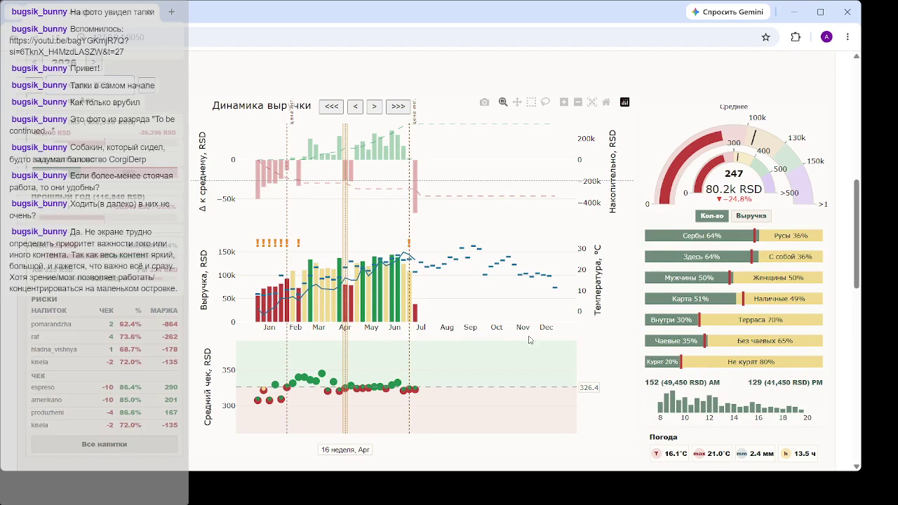
left_click(368, 386)
scroll(293, 254, "up", 5)
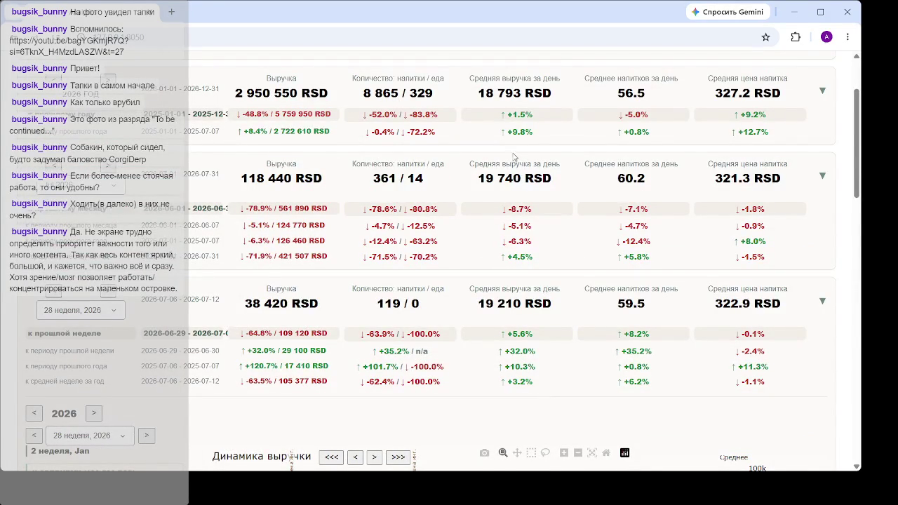
scroll(515, 180, "down", 5)
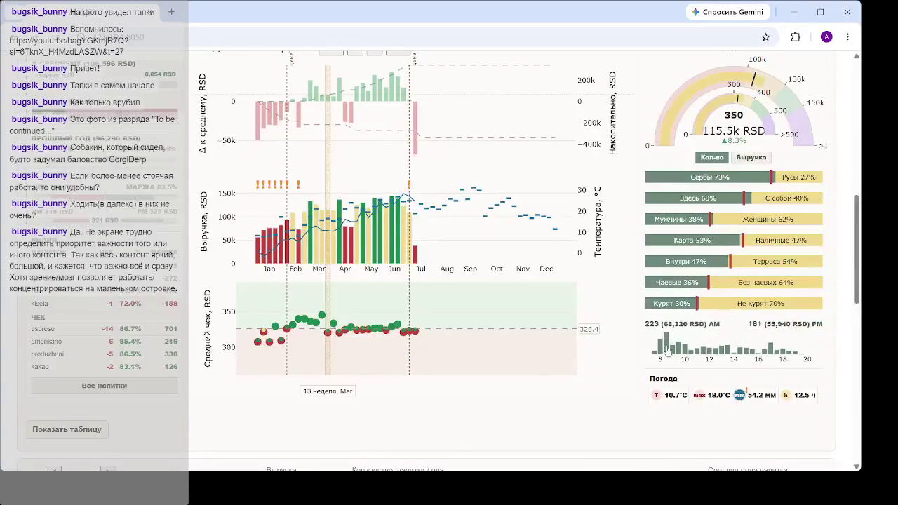
scroll(491, 437, "up", 1)
scroll(491, 437, "up", 2)
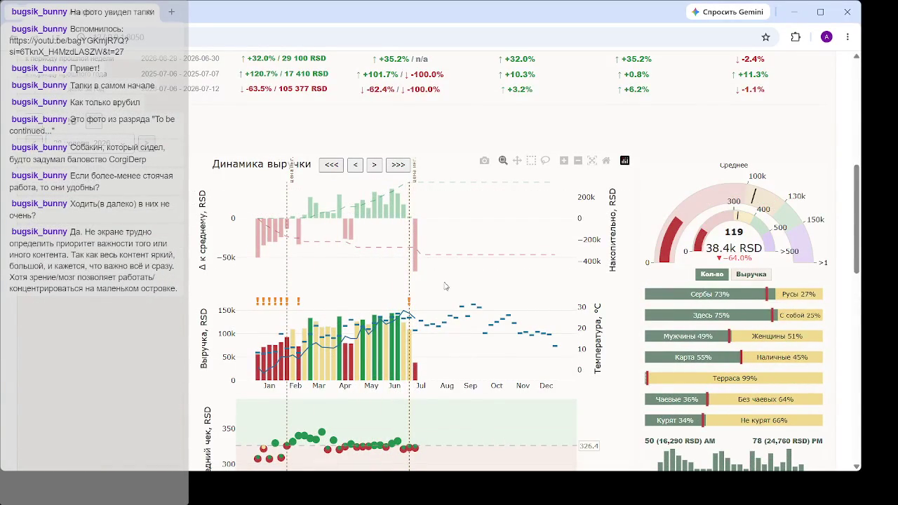
mouse_move(415, 369)
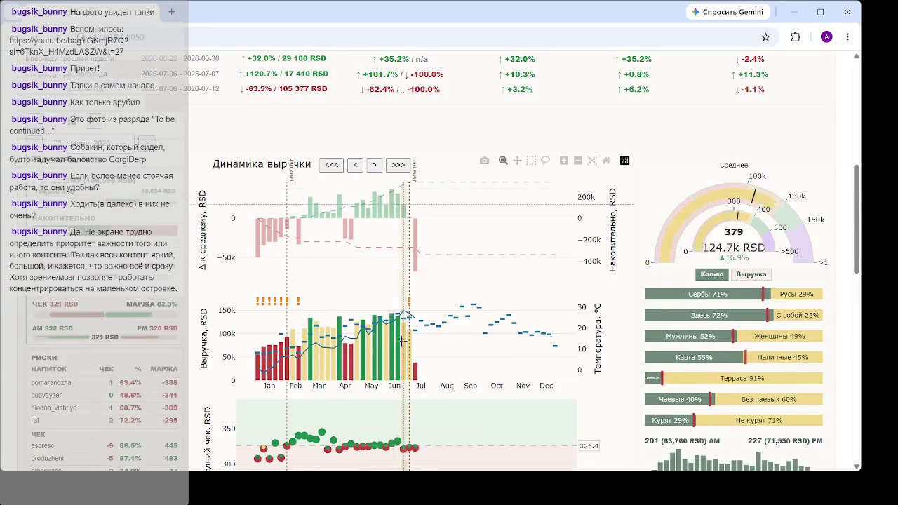
scroll(401, 202, "down", 1)
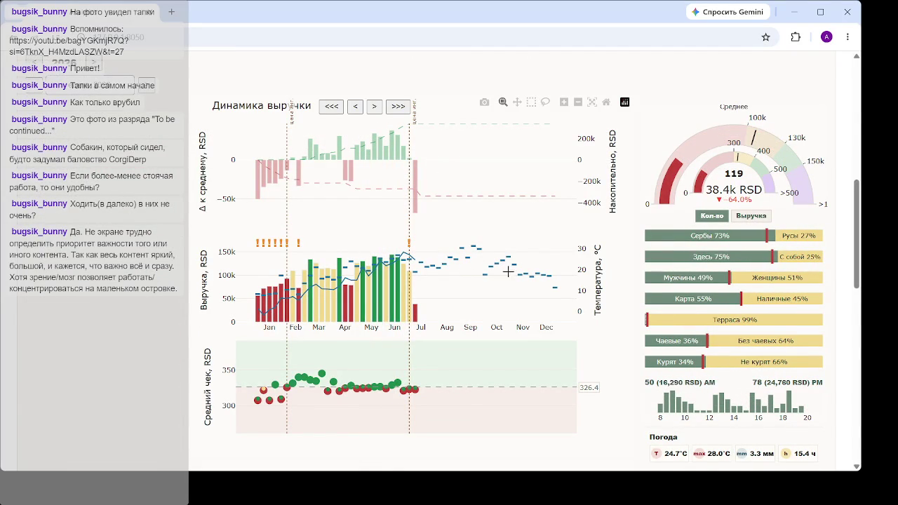
scroll(470, 278, "up", 4)
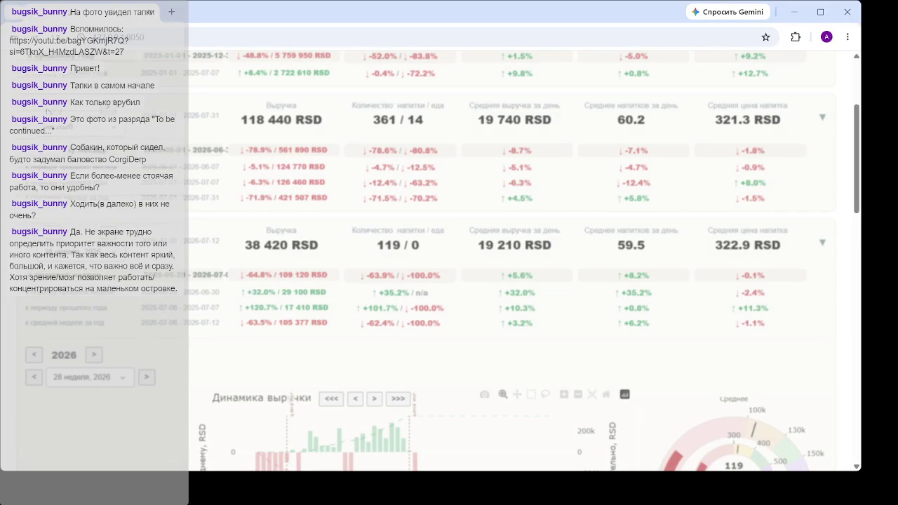
- Scroll the summary cards to the 07.07.2026 day card (21 490 RSD) and its daily revenue chart
scroll(514, 261, "down", 2)
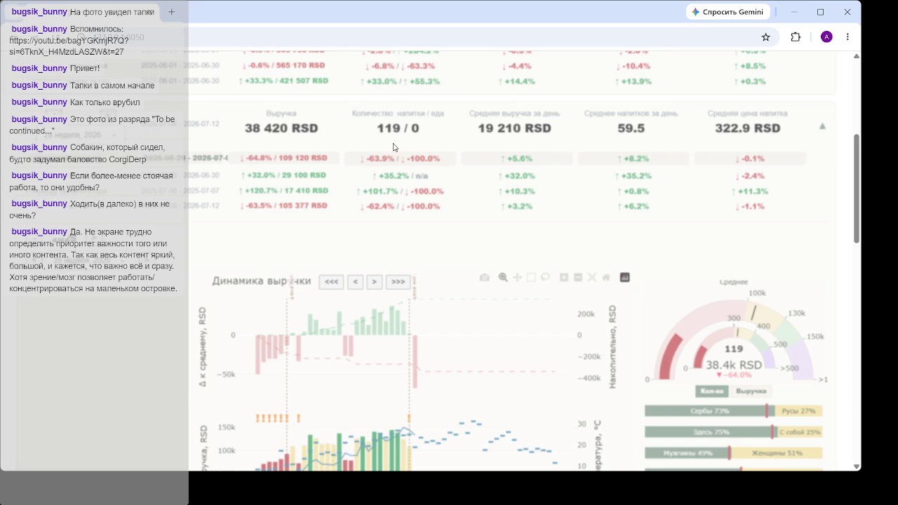
scroll(394, 163, "up", 3)
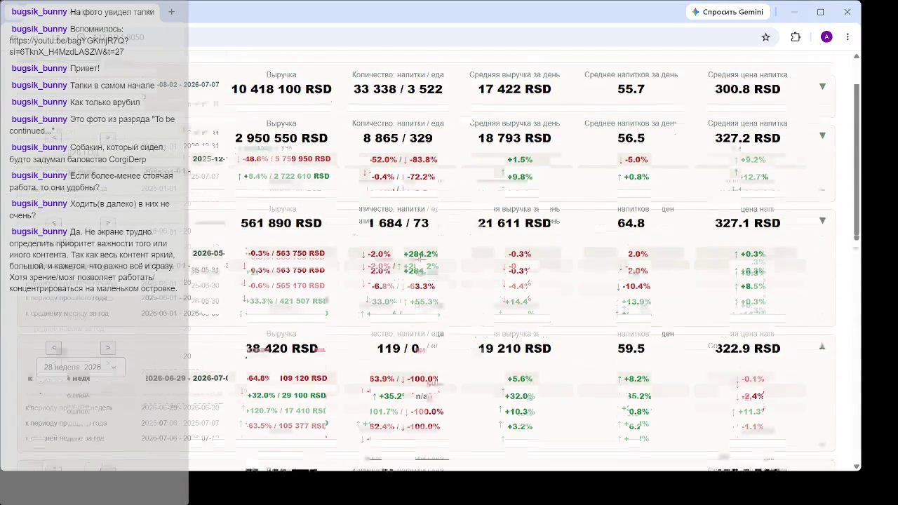
scroll(397, 365, "down", 4)
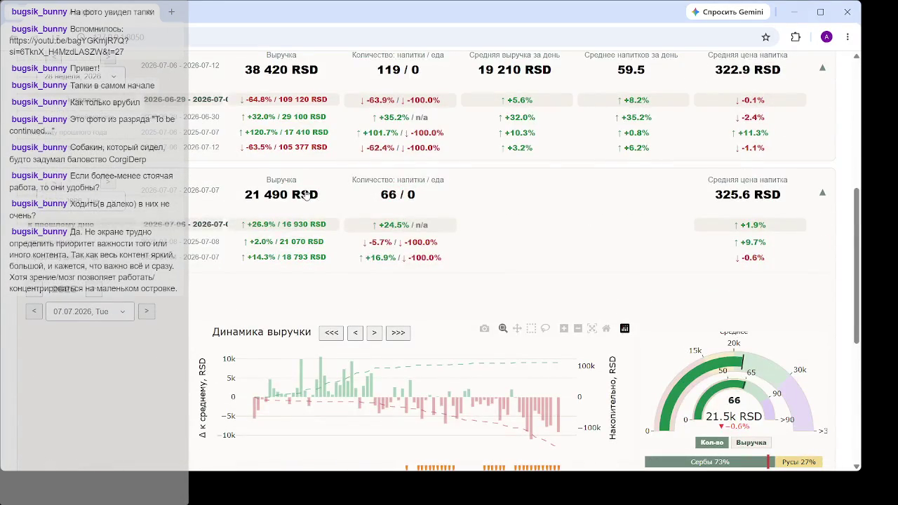
- Collapse the 21 490 RSD day card and expand the revenue dynamics chart for the 38 420 RSD week
scroll(435, 326, "up", 4)
scroll(469, 292, "down", 2)
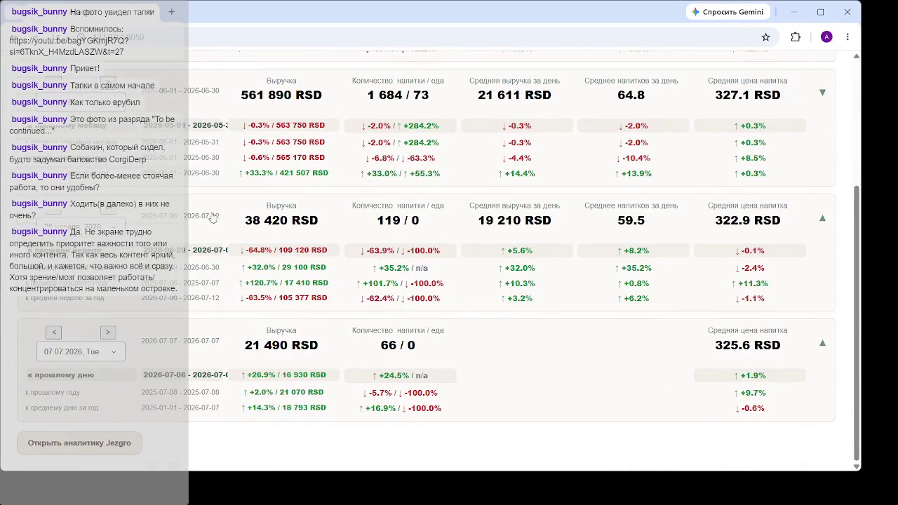
left_click(304, 222)
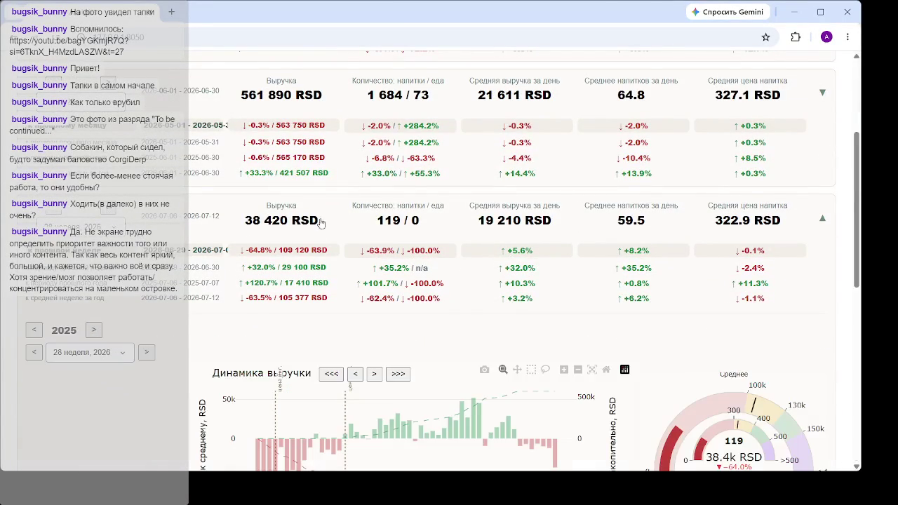
scroll(411, 173, "up", 3)
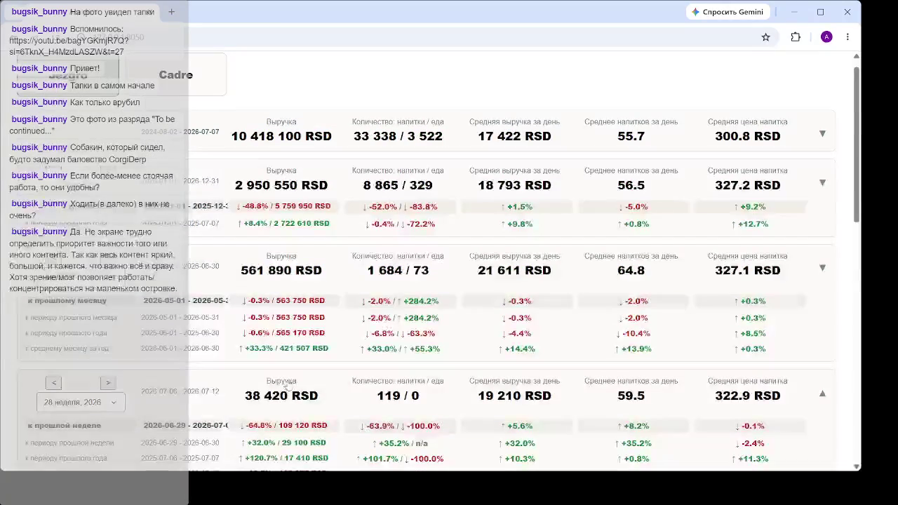
scroll(471, 242, "down", 2)
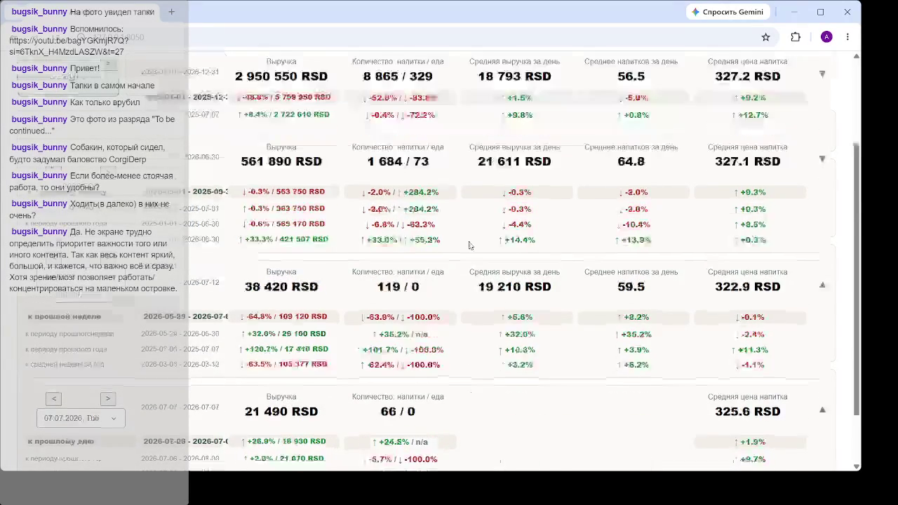
scroll(360, 292, "down", 1)
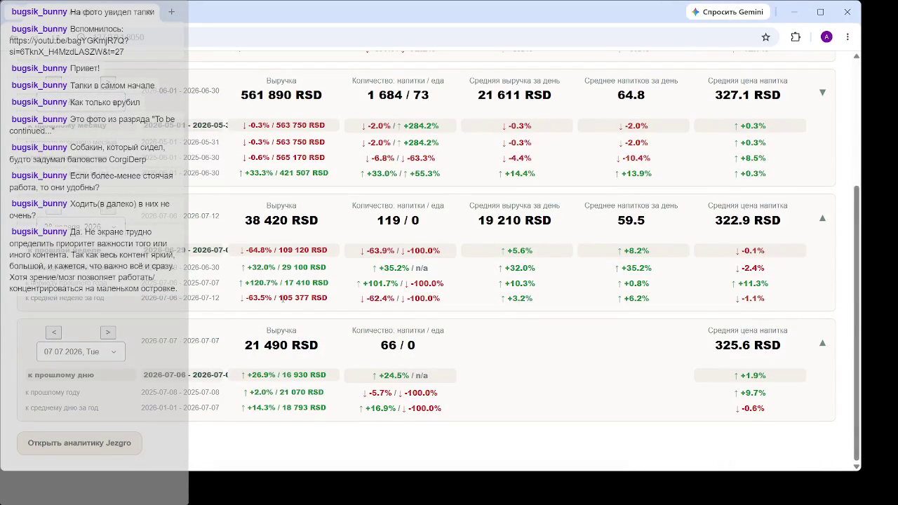
left_click(295, 226)
scroll(321, 244, "down", 3)
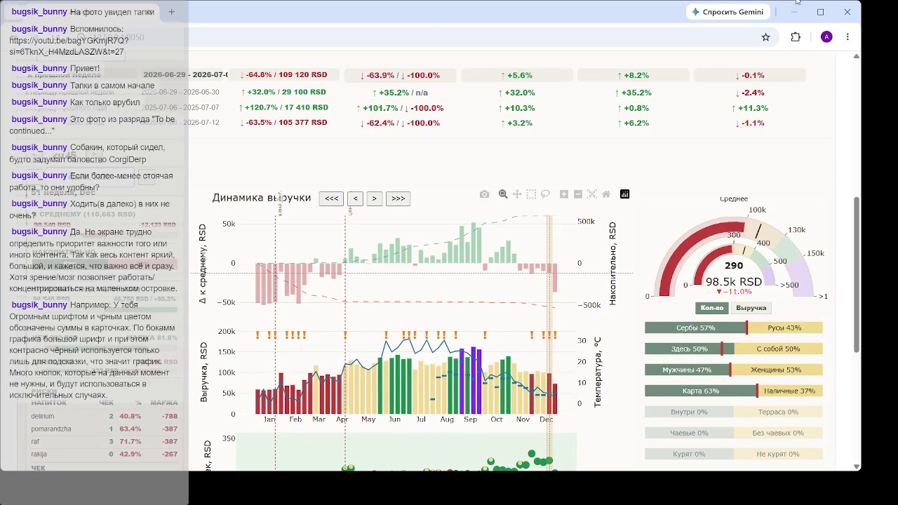
scroll(552, 283, "down", 3)
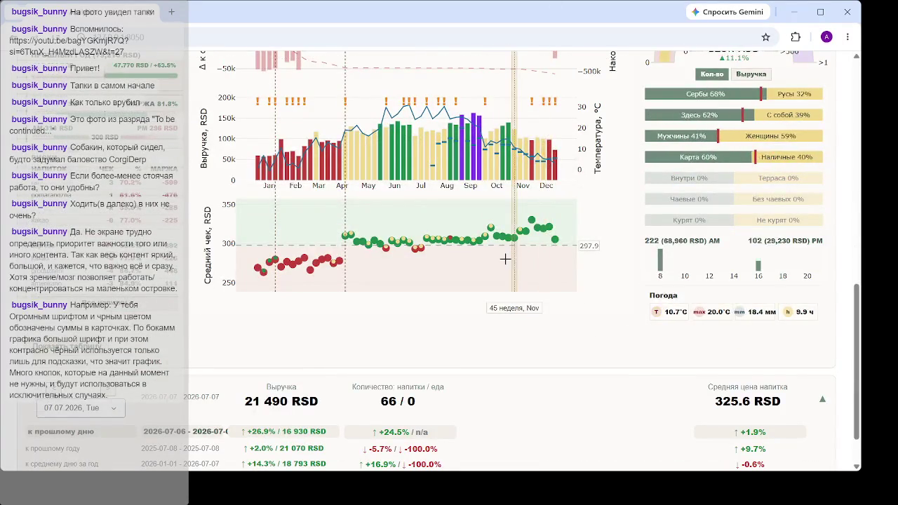
scroll(505, 259, "up", 2)
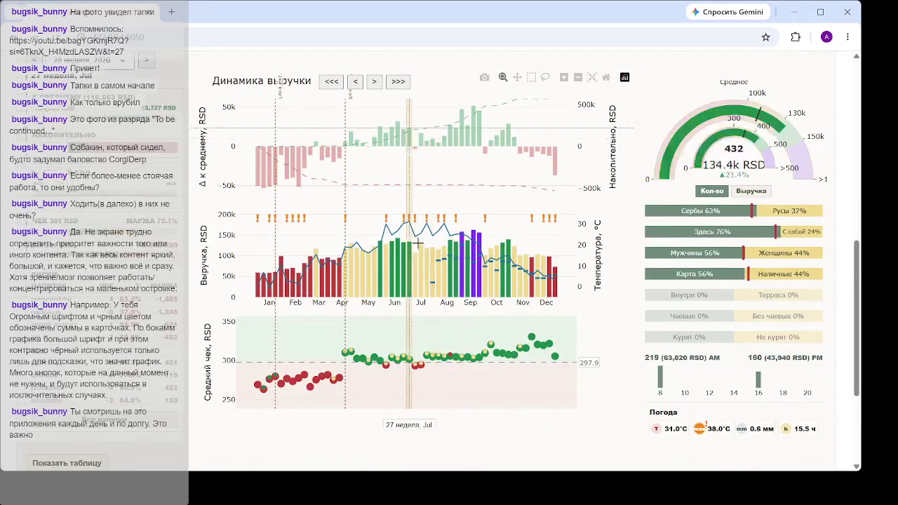
scroll(421, 246, "up", 2)
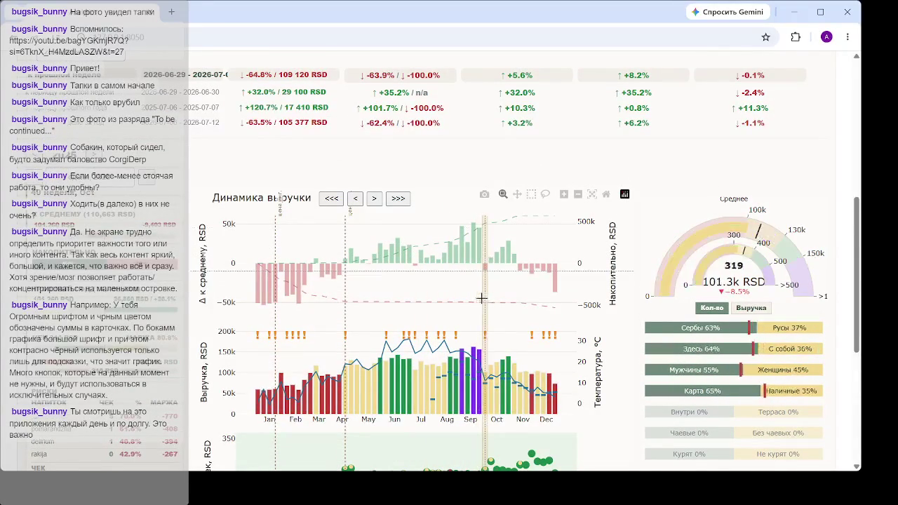
scroll(412, 290, "down", 4)
scroll(414, 295, "up", 2)
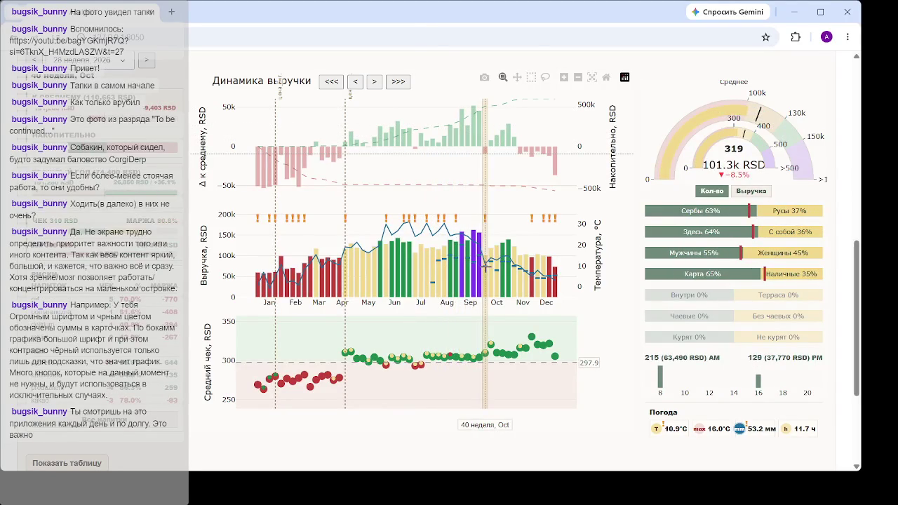
scroll(486, 267, "up", 2)
scroll(486, 266, "down", 2)
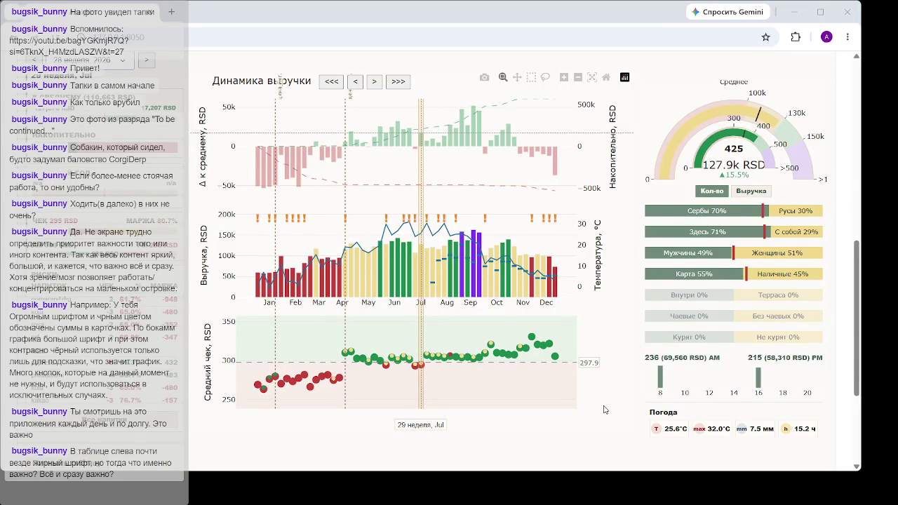
- Select week 43 (Oct), then week 37 (Sep) on the Выручка chart: 434 drinks, 137.8k RSD
left_click(503, 253)
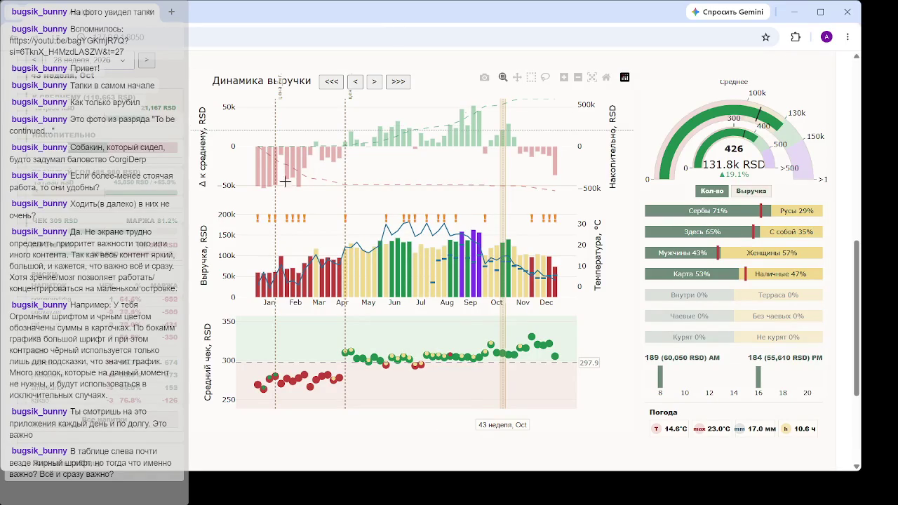
left_click(468, 253)
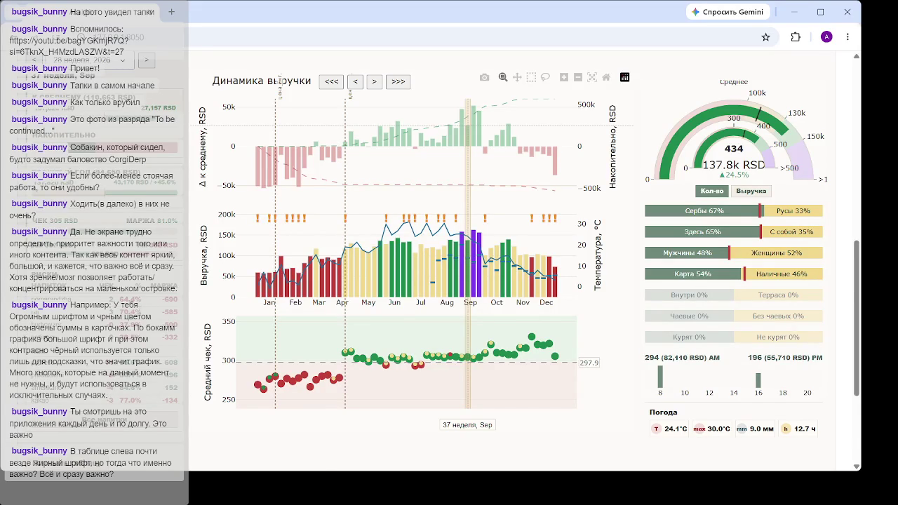
scroll(463, 147, "down", 2)
- Review the Все напитки drink price list for week 37, then close it
left_click(454, 143)
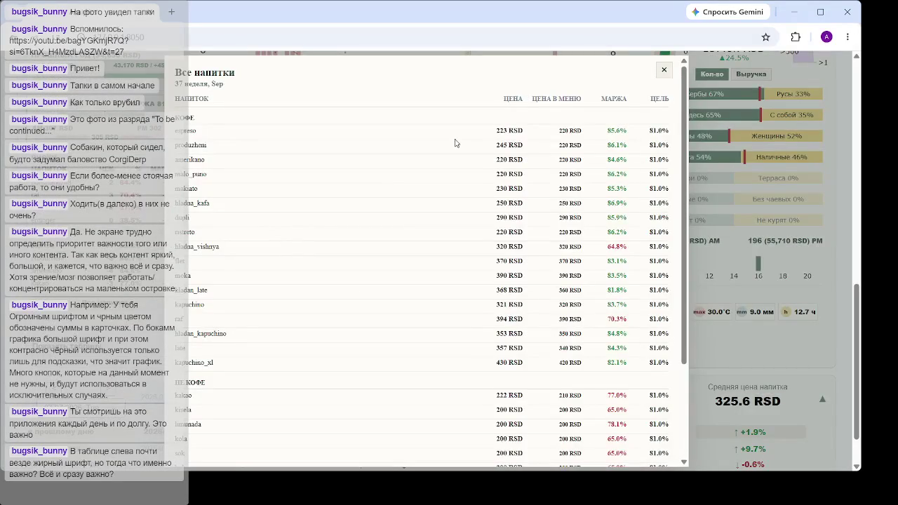
scroll(527, 150, "down", 2)
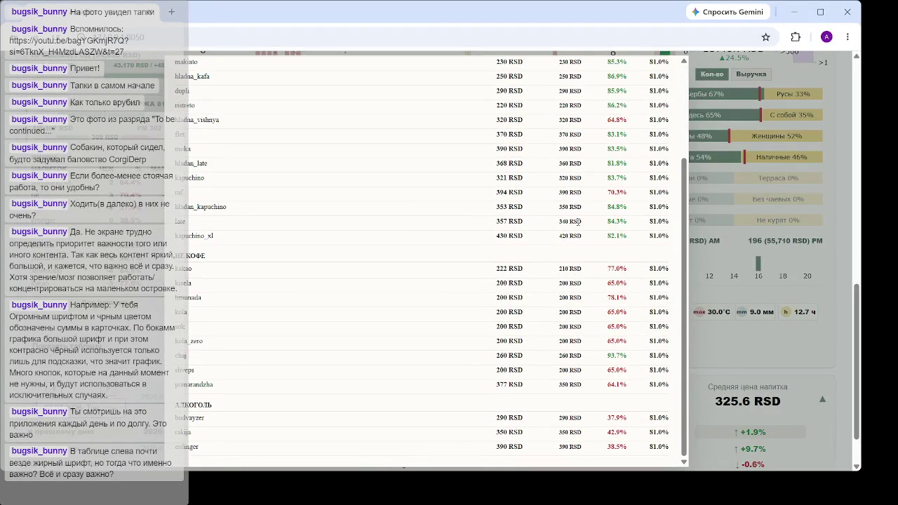
scroll(578, 221, "up", 2)
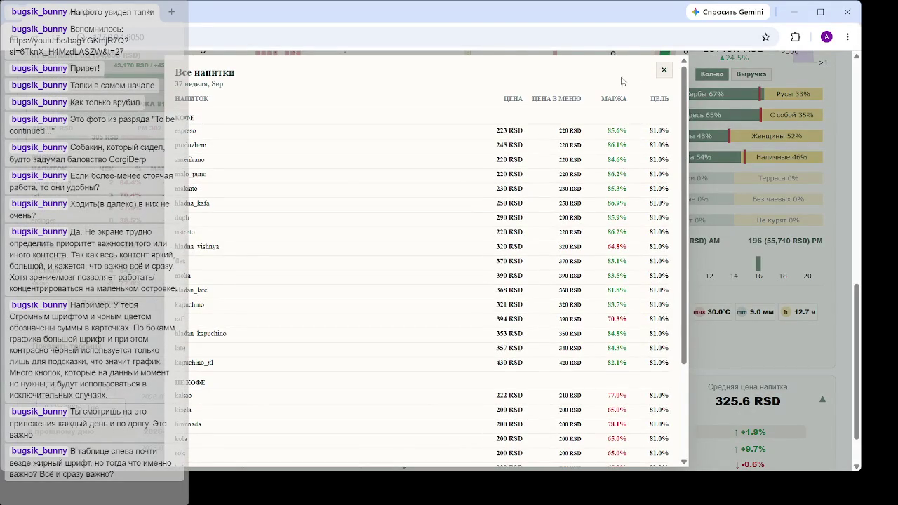
left_click(664, 69)
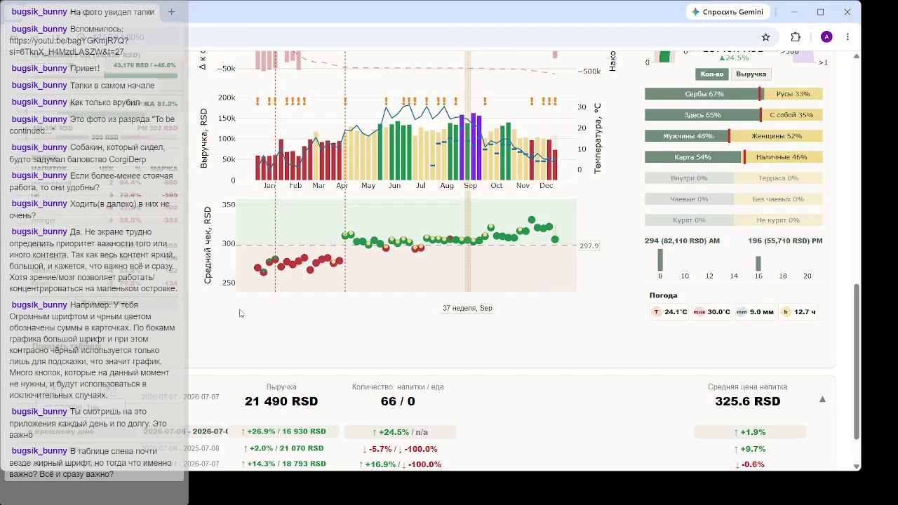
- View a chart week's Сравнение с прошлым годом comparison, close it, and return to the revenue charts
left_click(364, 152)
scroll(499, 273, "down", 6)
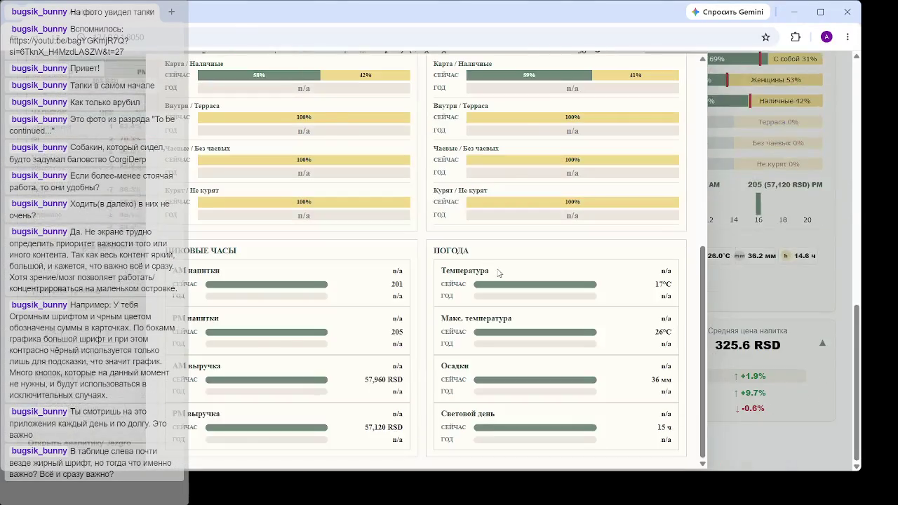
key("Escape")
scroll(218, 266, "up", 3)
scroll(217, 266, "down", 3)
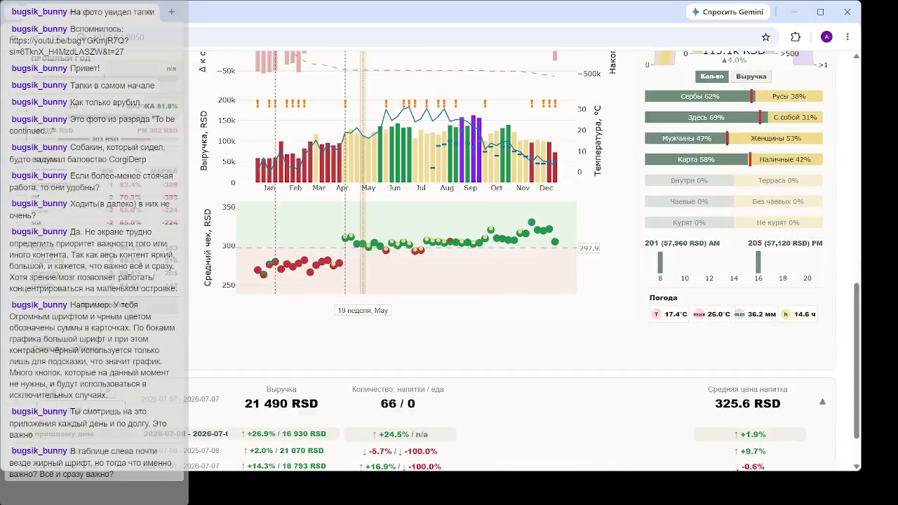
left_click(397, 407)
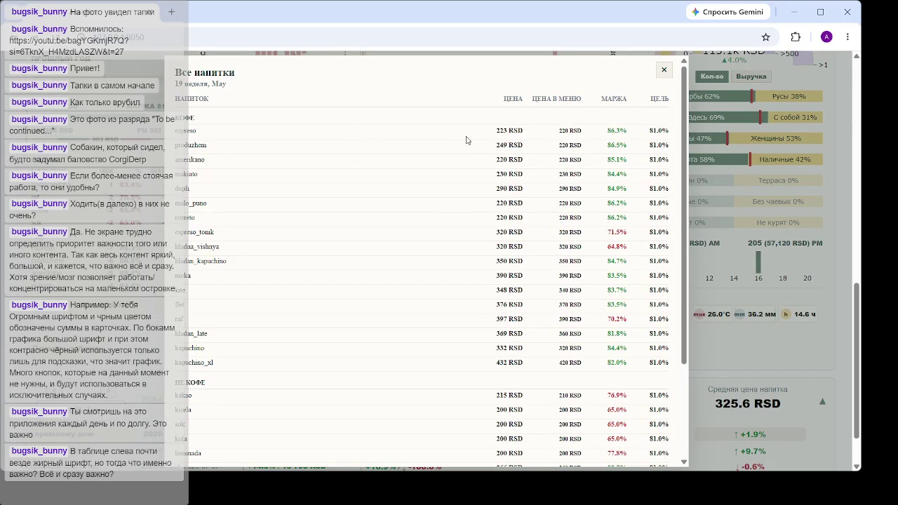
left_click_drag(485, 133, 584, 132)
left_click(375, 145)
left_click_drag(421, 132, 645, 133)
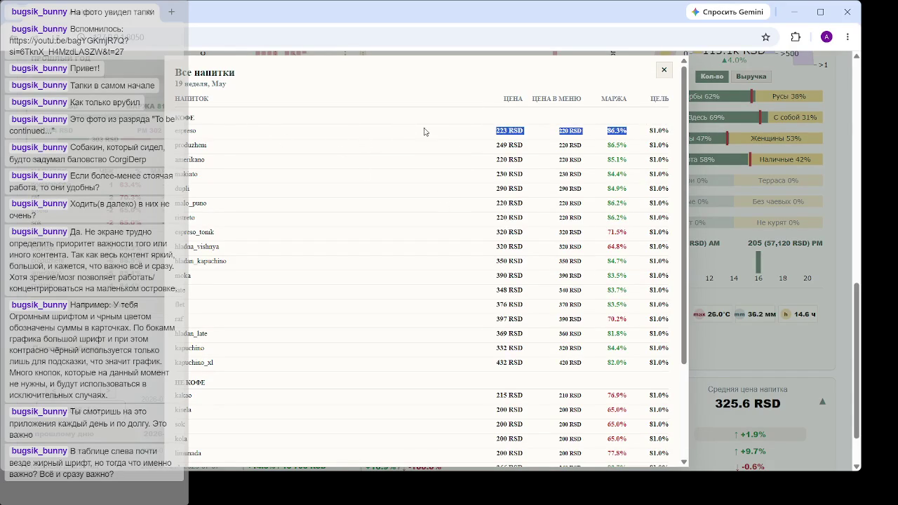
left_click(460, 136)
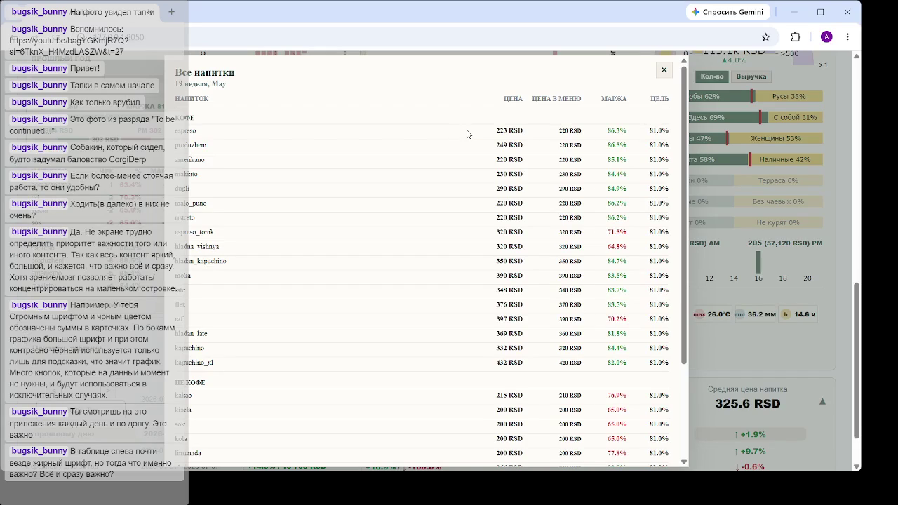
left_click(663, 69)
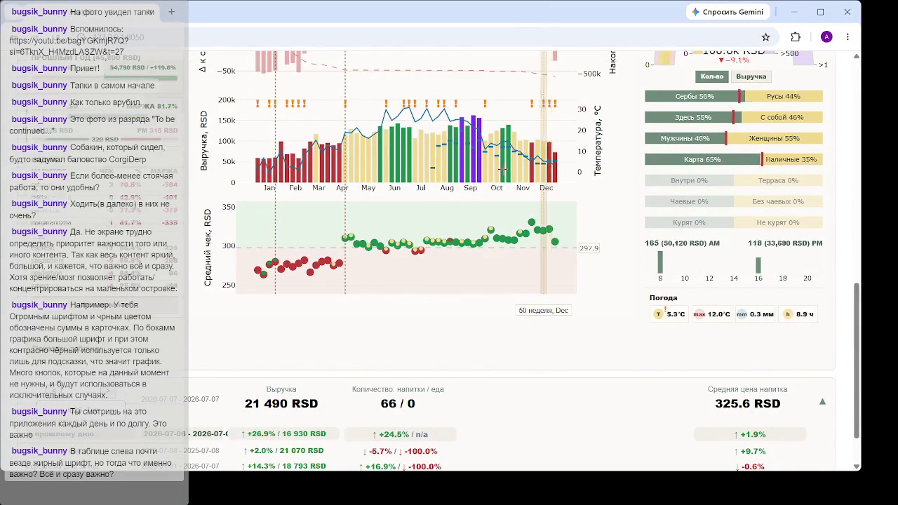
- Scroll up to the top summary cards: 10 418 100 RSD overall, 2 950 550 RSD yearly
scroll(505, 168, "up", 3)
scroll(504, 169, "down", 1)
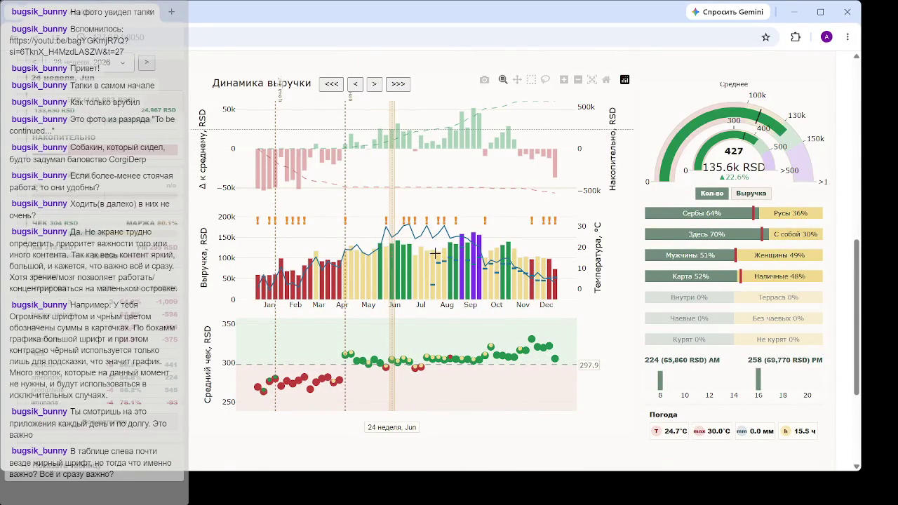
scroll(415, 184, "up", 3)
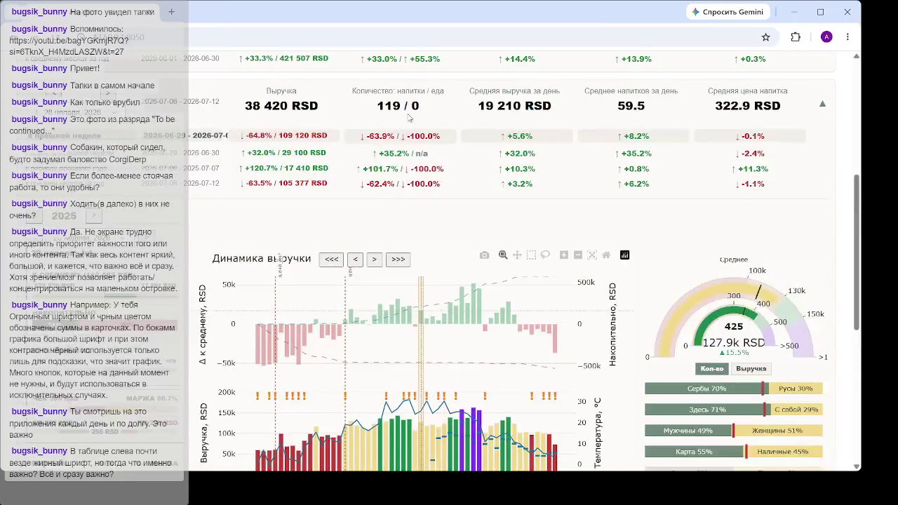
scroll(435, 196, "up", 5)
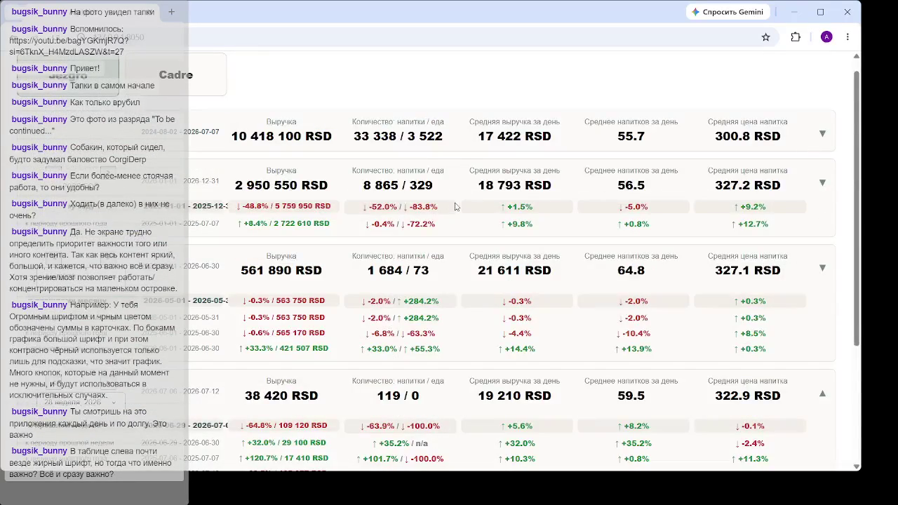
- Maximize the browser window and bring the weekly Динамика выручки chart and gauge into view
scroll(457, 206, "down", 3)
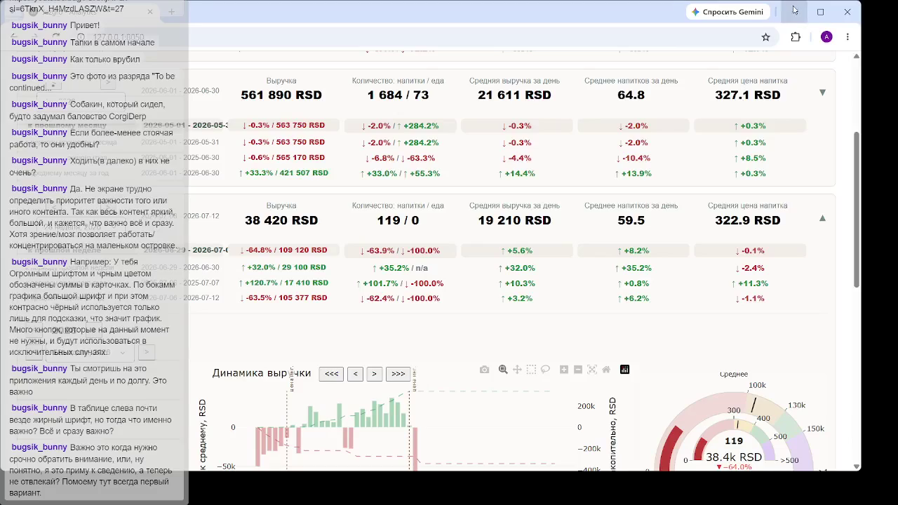
left_click(820, 12)
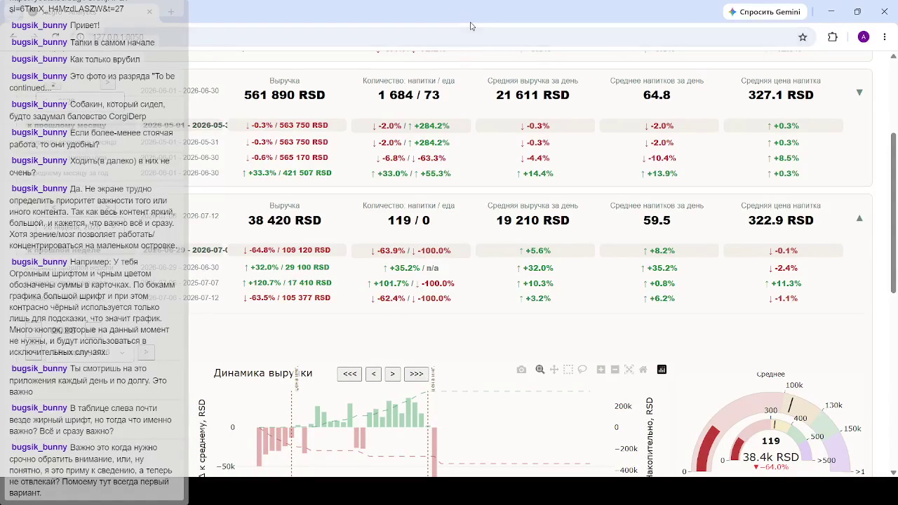
scroll(386, 288, "down", 4)
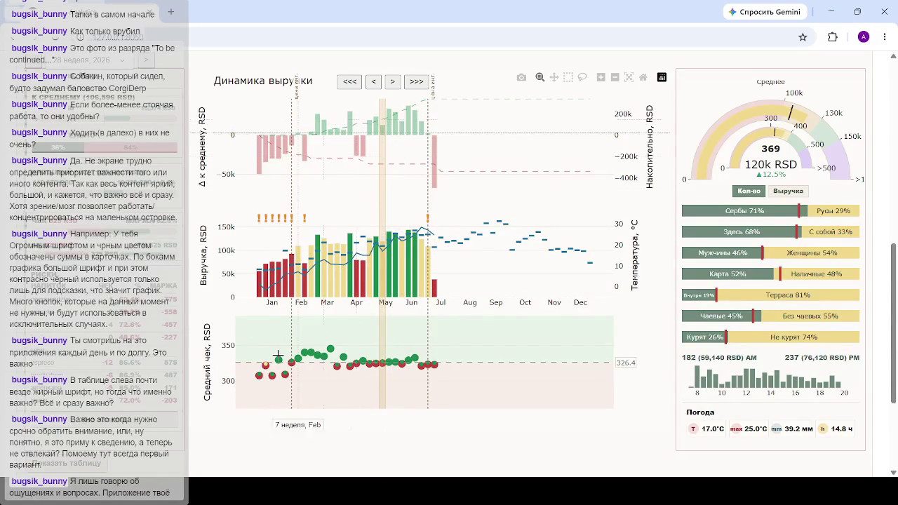
- Scroll past the 21 490 RSD card to the daily revenue charts from 18.05 (66 drinks, 21.5k RSD)
scroll(401, 381, "down", 1)
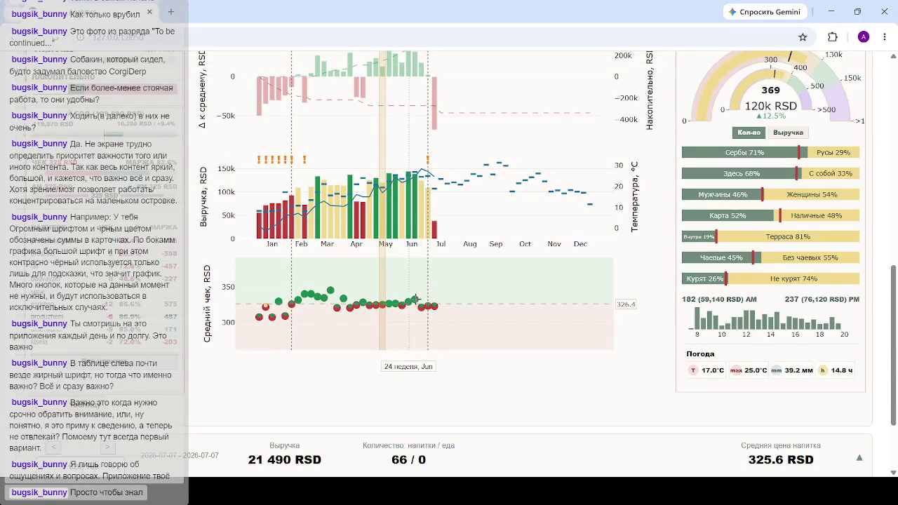
scroll(454, 286, "down", 2)
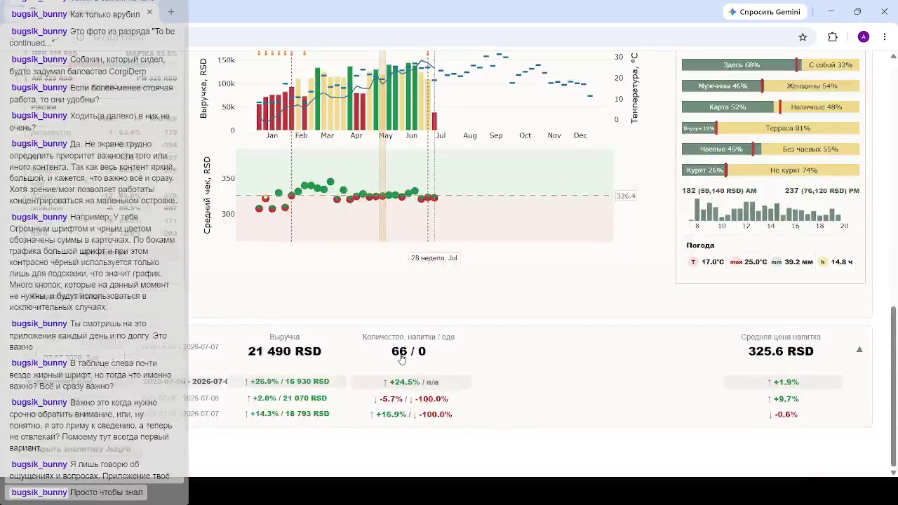
scroll(454, 285, "down", 6)
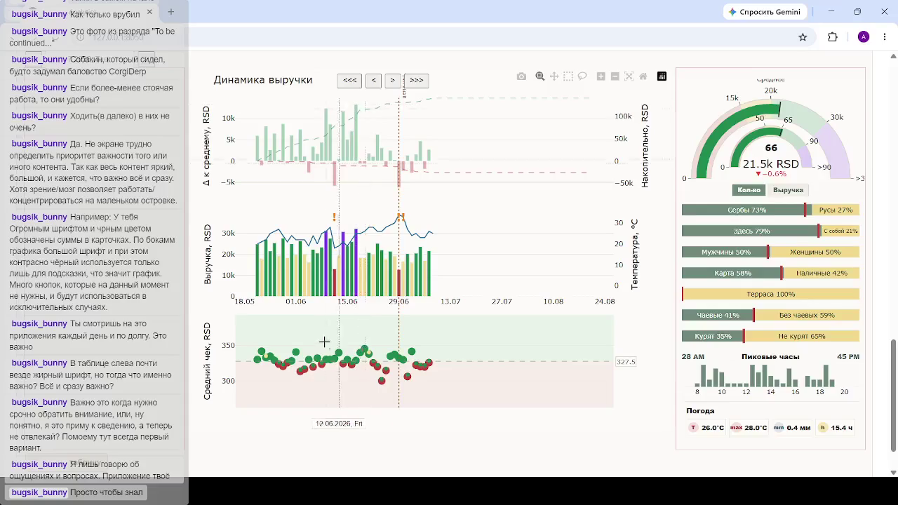
- Scroll back up to the weekly Динамика выручки chart above the 21 490 RSD card
scroll(356, 349, "up", 5)
scroll(434, 246, "up", 2)
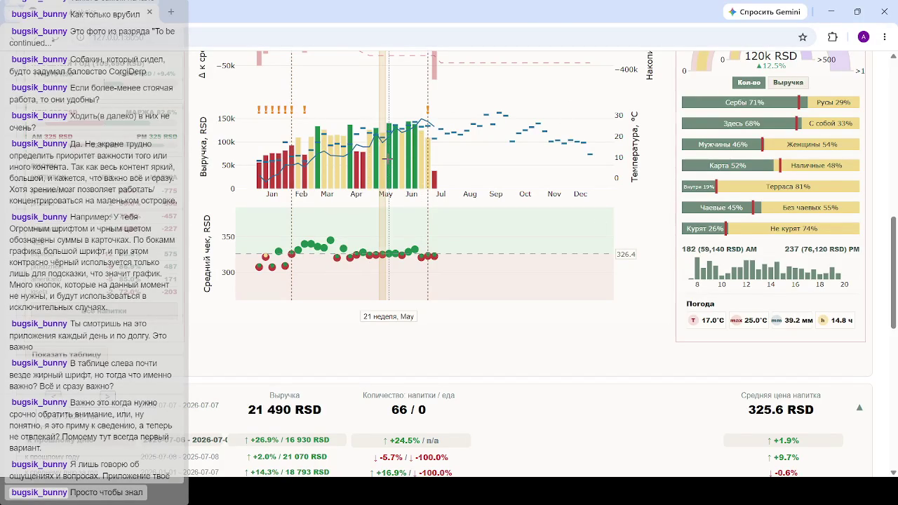
- Select an April week, then view and close week 22 (May)'s prior-year comparison showing 136,400 RSD
left_click(366, 164)
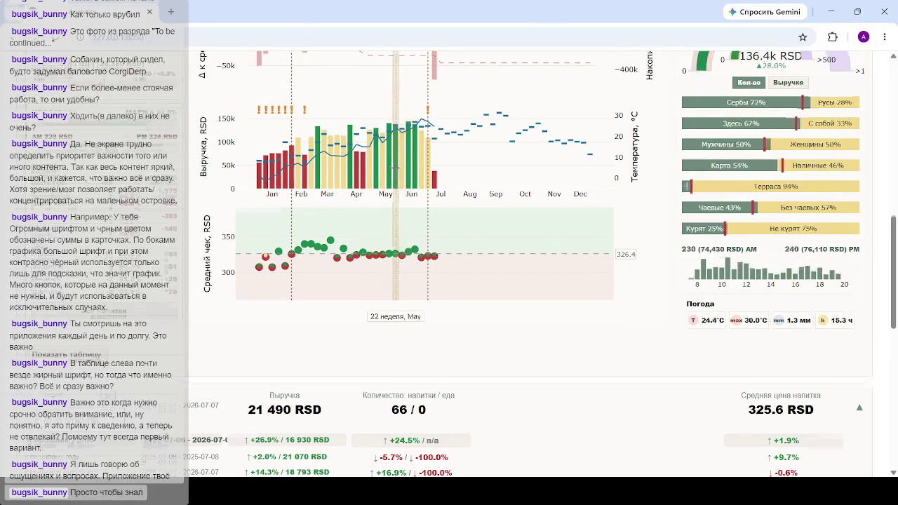
scroll(398, 218, "up", 1)
scroll(399, 218, "up", 1)
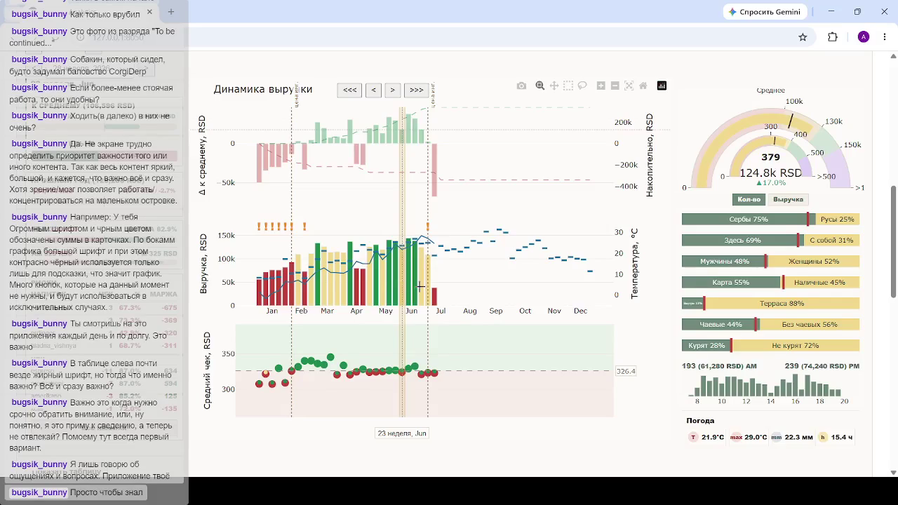
scroll(429, 280, "down", 2)
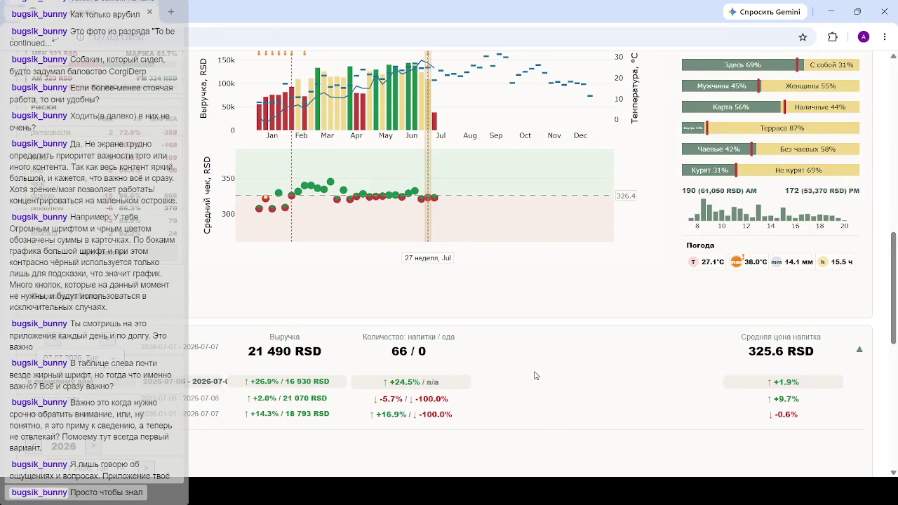
scroll(438, 263, "up", 3)
left_click(397, 233)
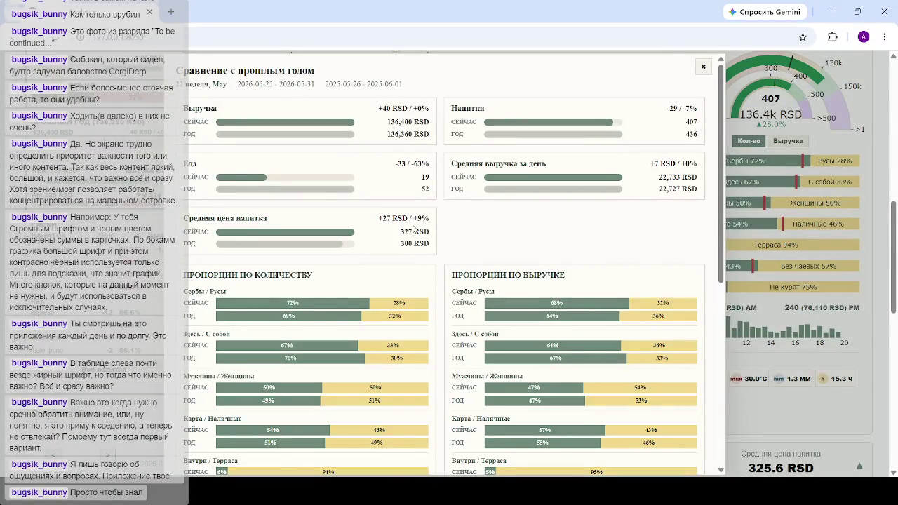
key("Escape")
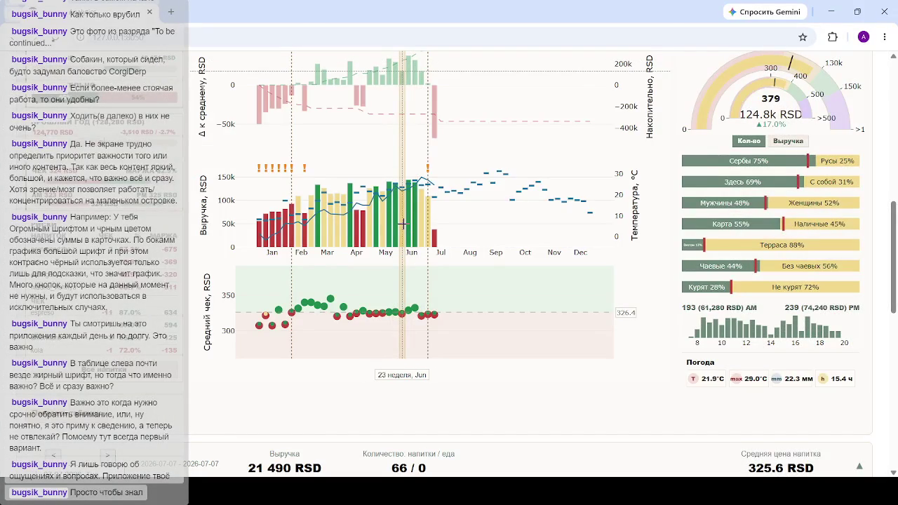
left_click(362, 207)
scroll(498, 244, "down", 5)
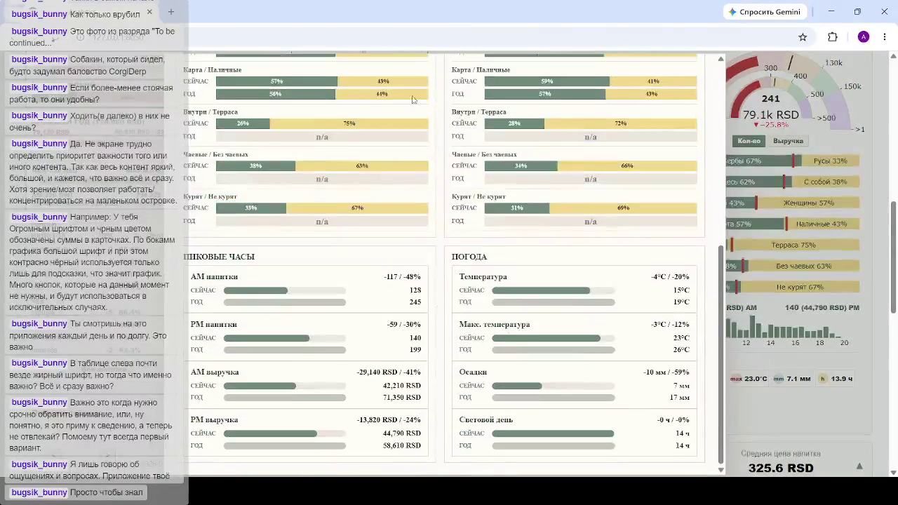
scroll(402, 220, "up", 10)
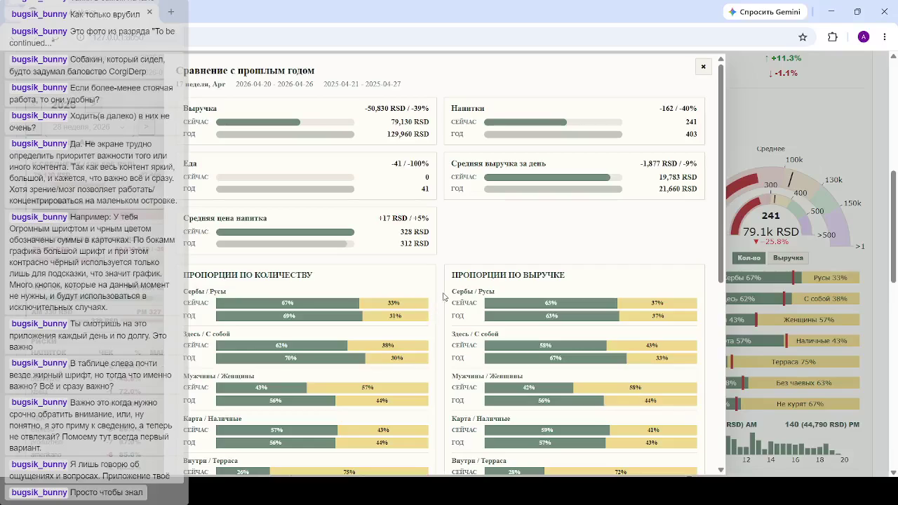
key("Escape")
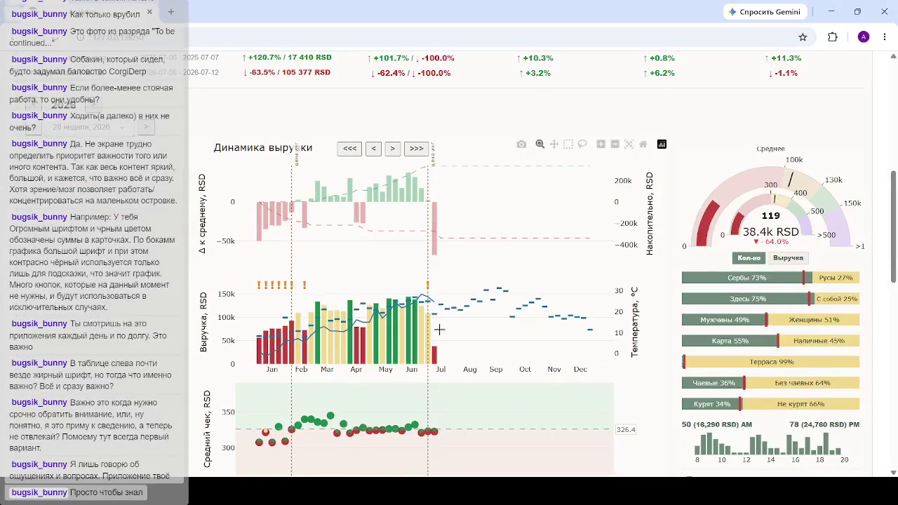
scroll(384, 261, "down", 2)
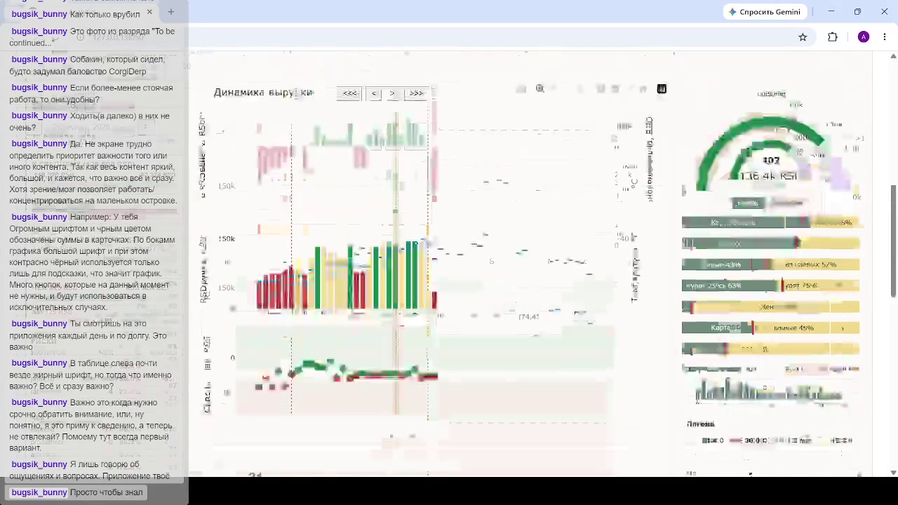
left_click(365, 260)
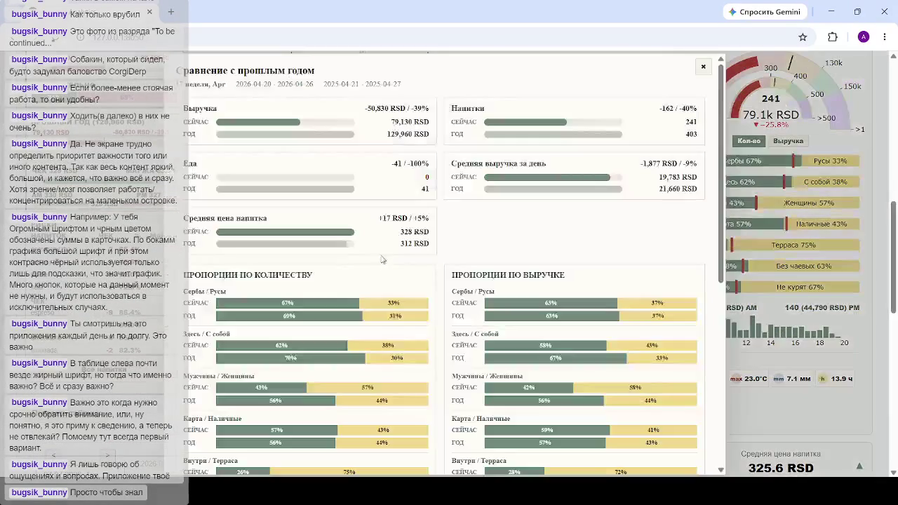
key("Escape")
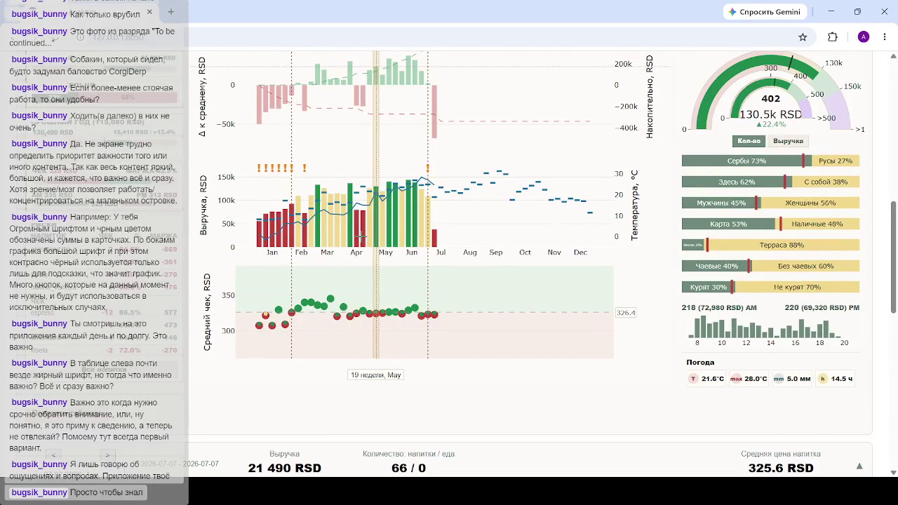
left_click(194, 371)
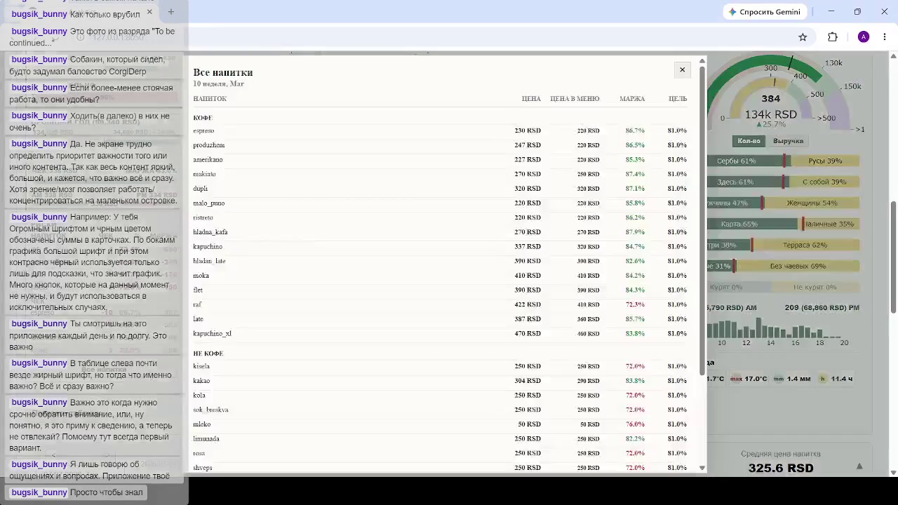
scroll(467, 135, "down", 5)
scroll(449, 151, "down", 3)
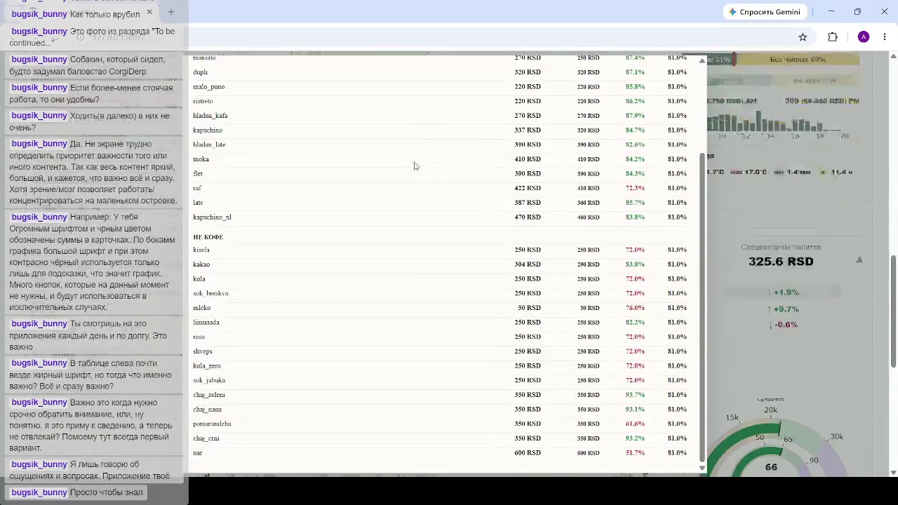
scroll(414, 140, "up", 3)
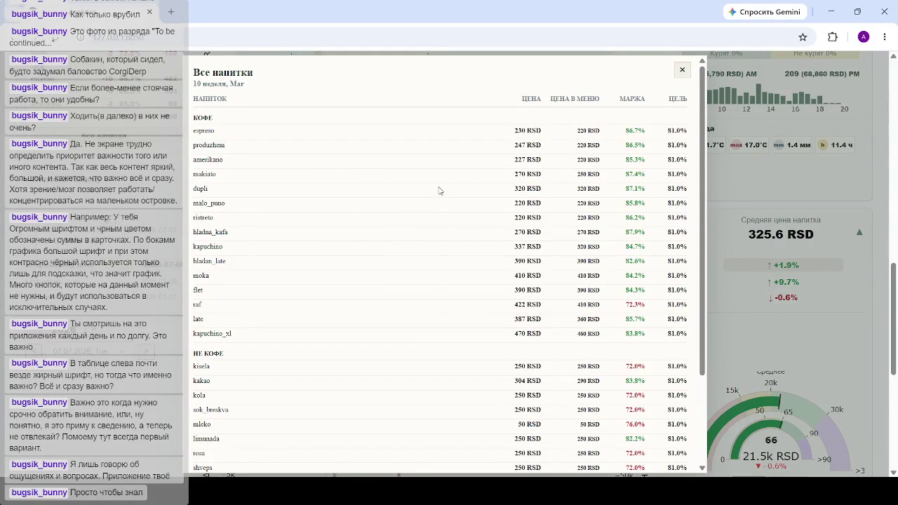
left_click(682, 70)
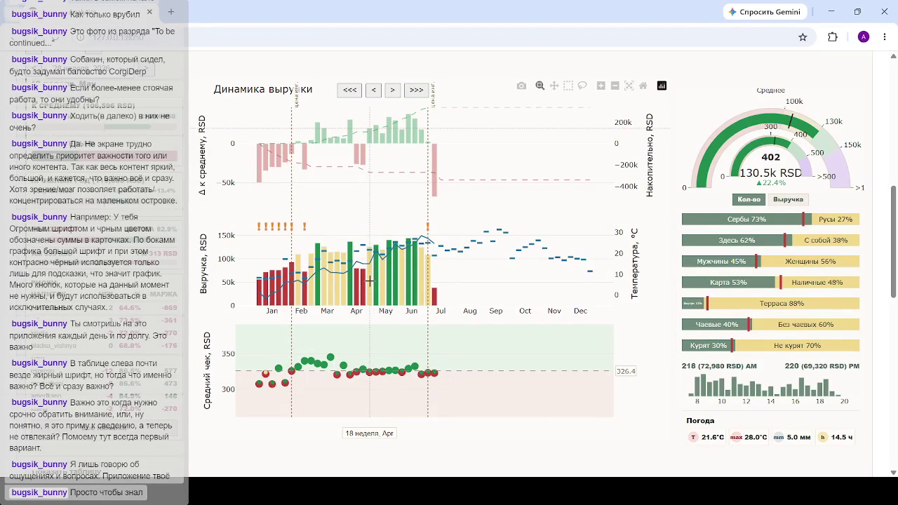
- Select weeks 22 (May), 28 (Jul) and 26 (Jun) in turn, then deselect week 26 to restore the latest week
left_click(396, 277)
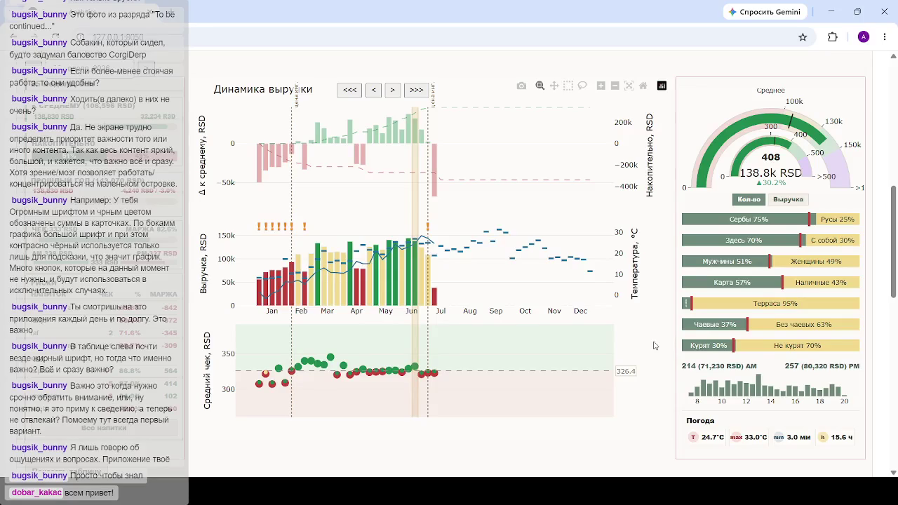
left_click(436, 284)
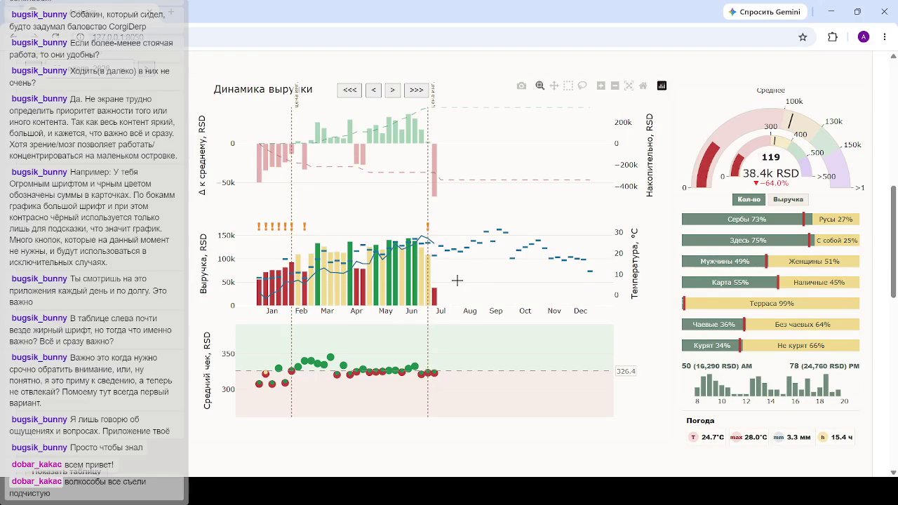
left_click(422, 281)
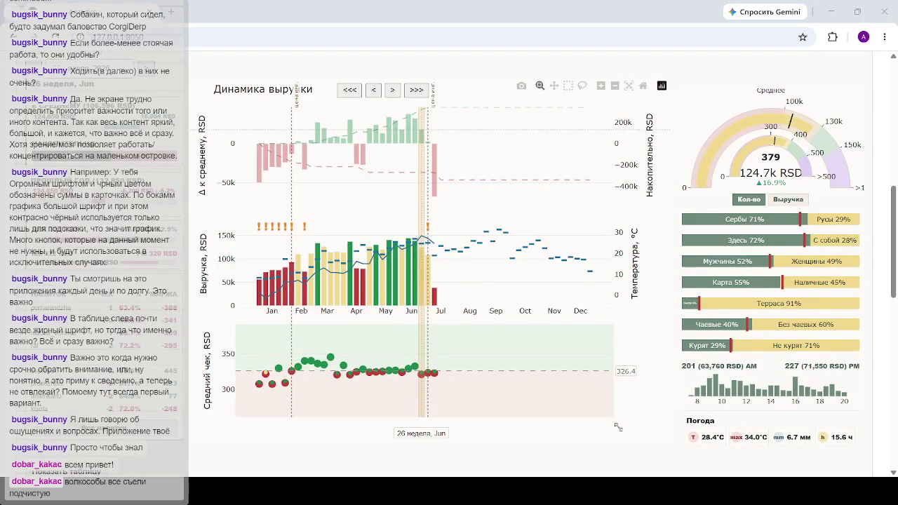
left_click(544, 379)
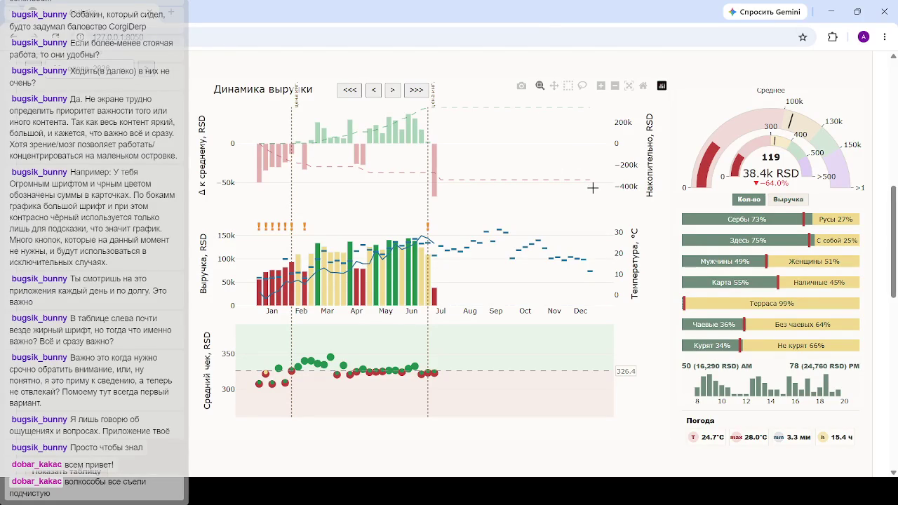
- Select the week 26 June bar: 379 drinks, 124.7k RSD, up 16.9%, terrace 91%
mouse_move(414, 303)
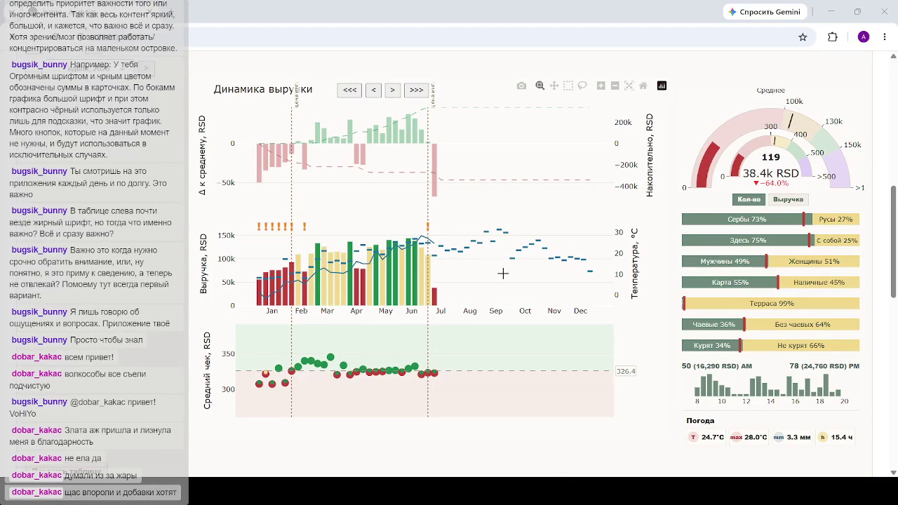
mouse_move(424, 267)
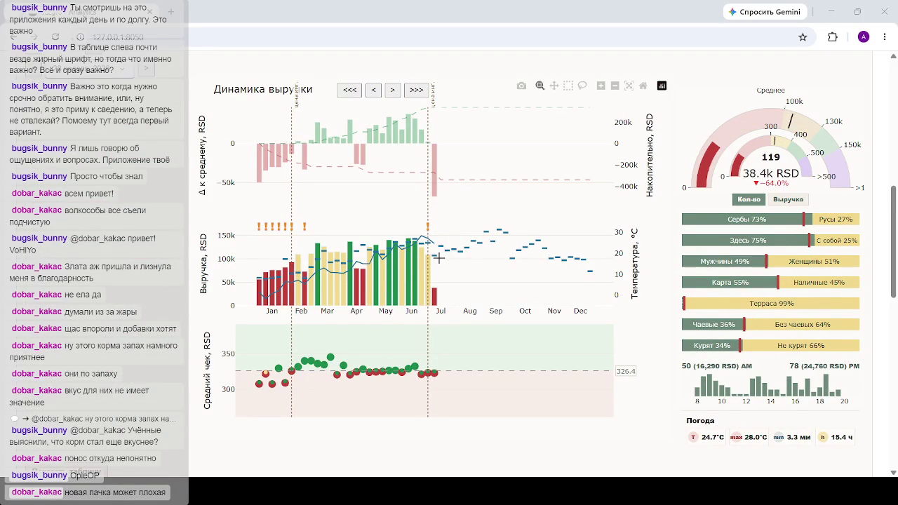
left_click(426, 254)
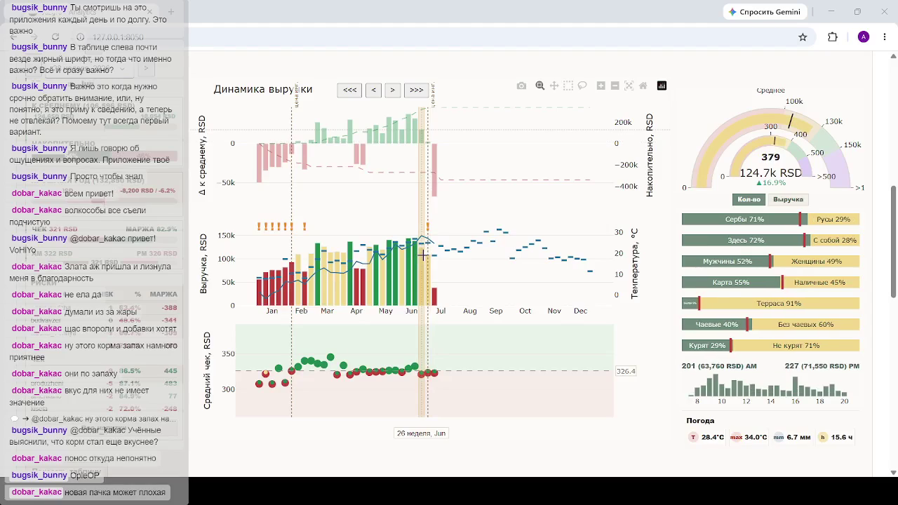
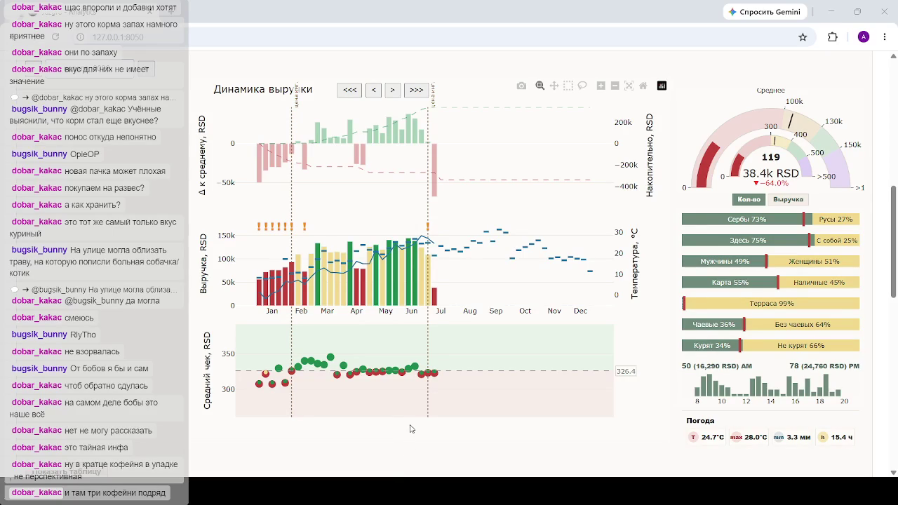
- Scroll up to the revenue totals and the Доходы / Расходы / прибыль monthly charts
mouse_move(413, 416)
scroll(579, 217, "up", 7)
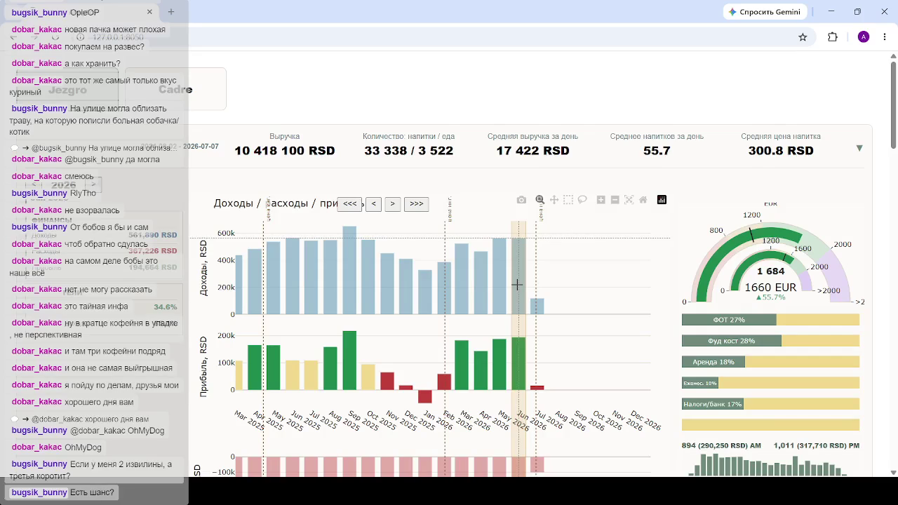
- Step through Mar 2026, Jul 2026, Jan 2026, Dec 2025, Jun 2025, Jul 2025 and Sep 2025 breakdowns
left_click(462, 280)
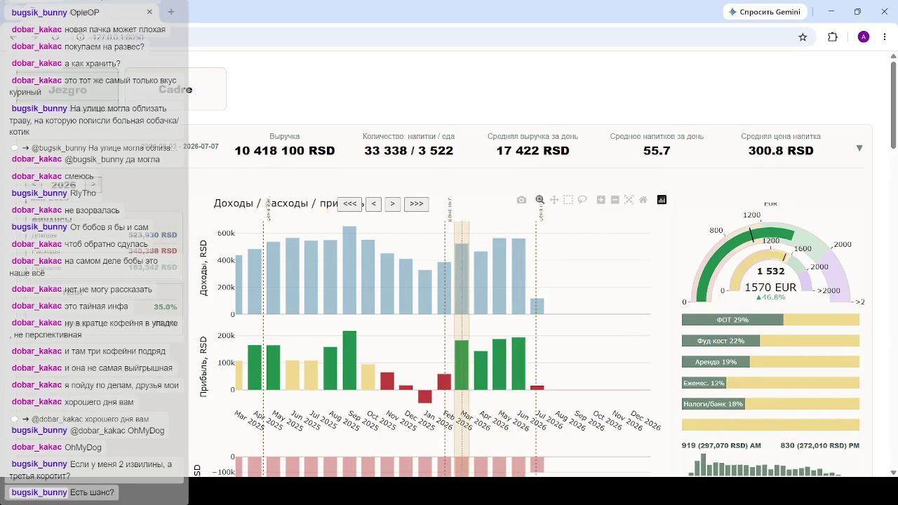
left_click(540, 326)
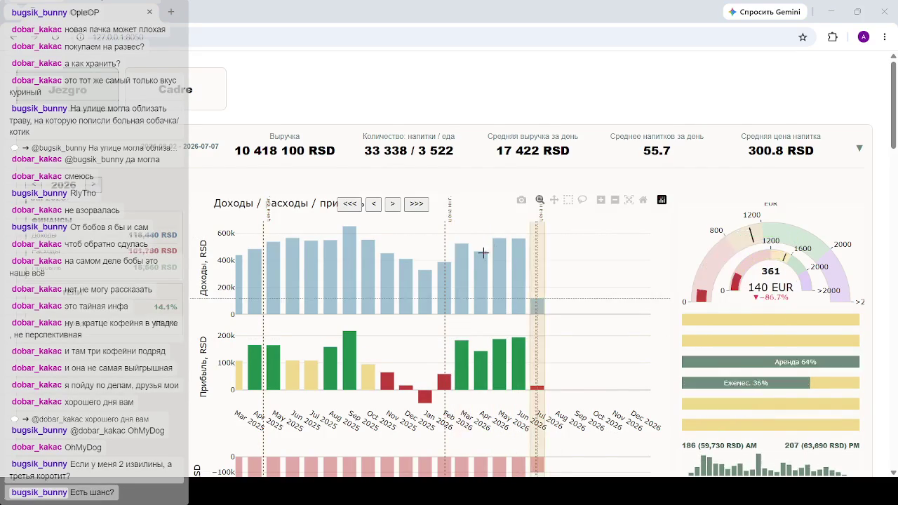
left_click(425, 281)
left_click(405, 242)
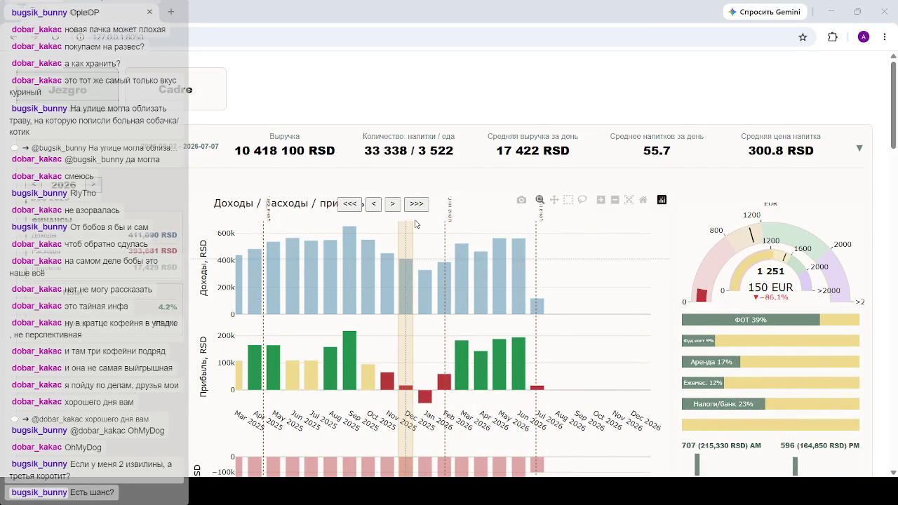
left_click(285, 232)
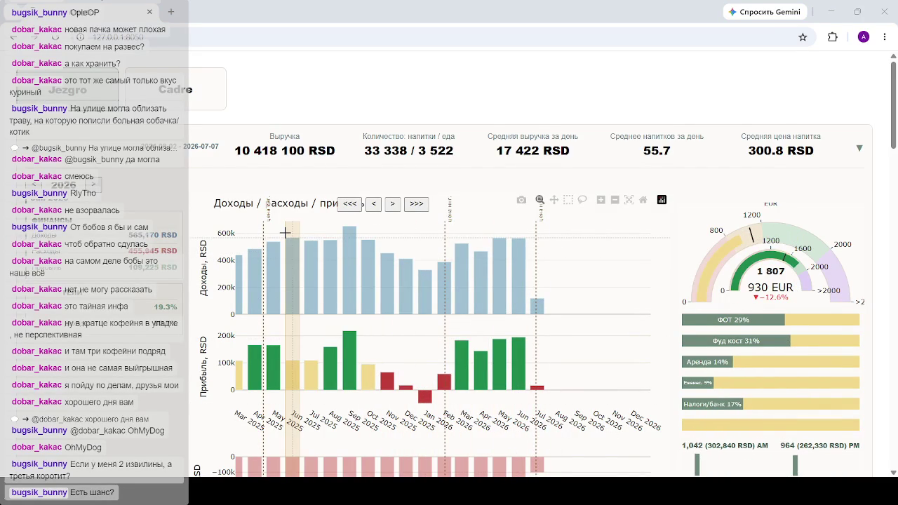
left_click(306, 235)
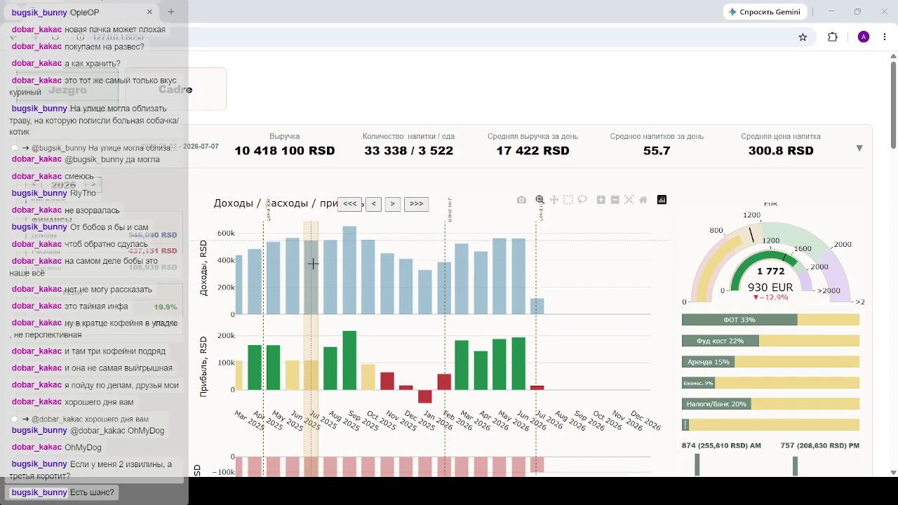
left_click(349, 350)
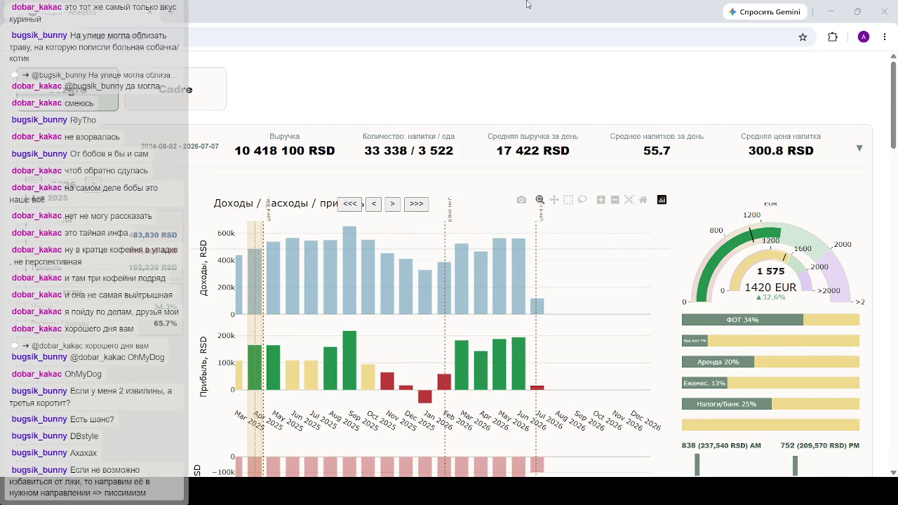
- Select the May 2026 bar to load its gauge, cost shares and hourly bars
left_click(504, 273)
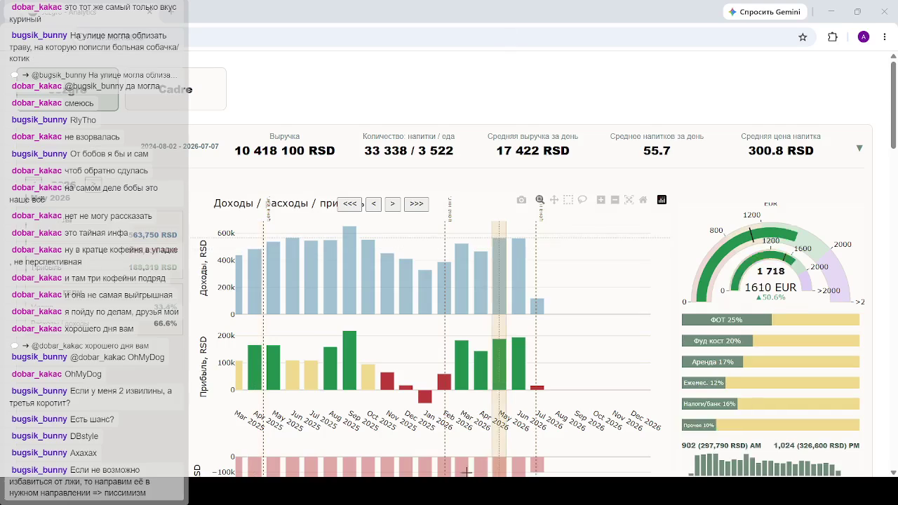
- Switch the breakdown between Apr, Jul, Jun, Jul and Mar 2026
left_click(479, 468)
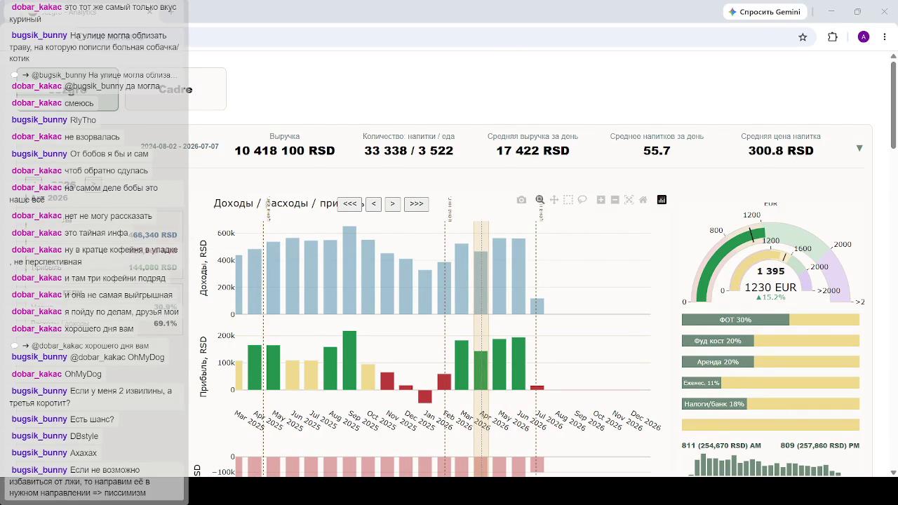
left_click(536, 366)
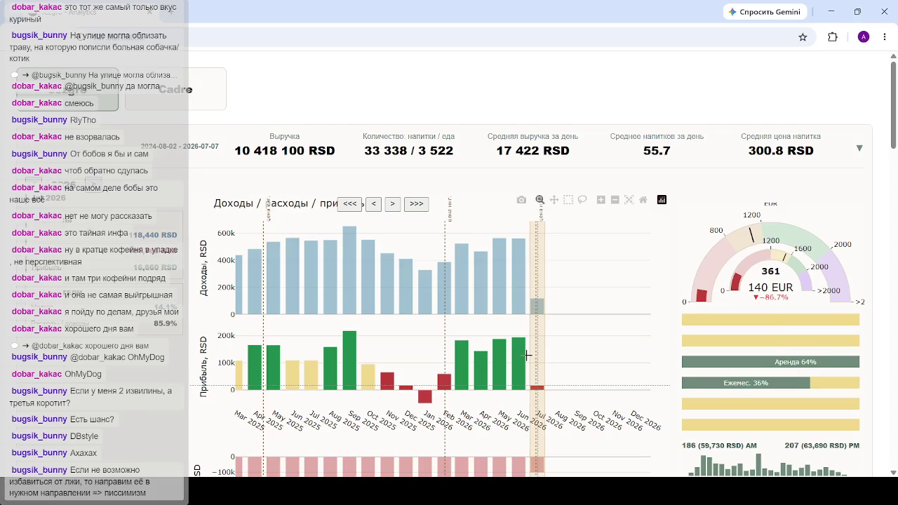
left_click(526, 355)
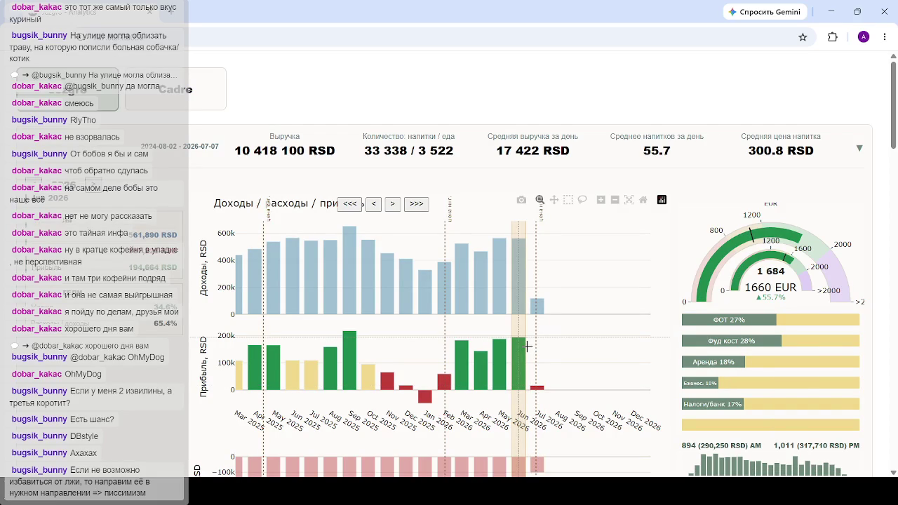
left_click(539, 342)
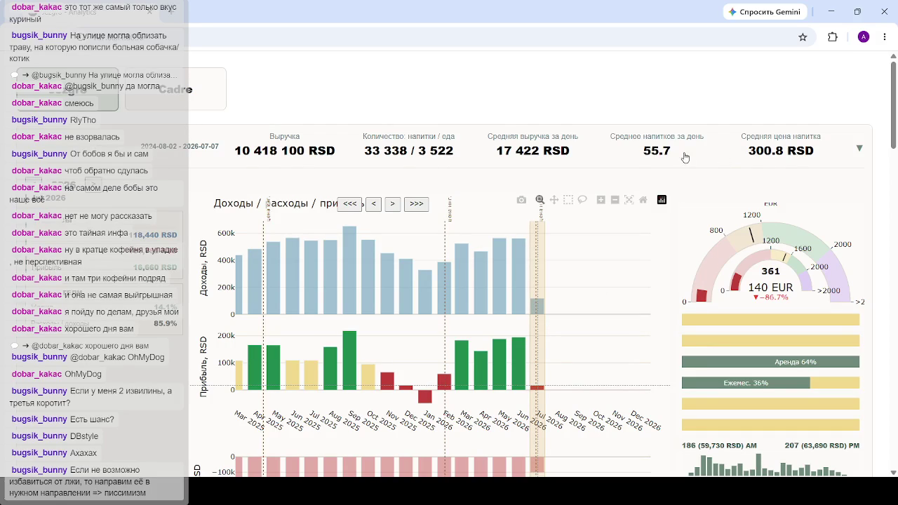
left_click(458, 249)
- Step from Apr 2026 through May to Jun 2026, scrolling down to reveal the weather panel
left_click(474, 224)
scroll(473, 224, "down", 1)
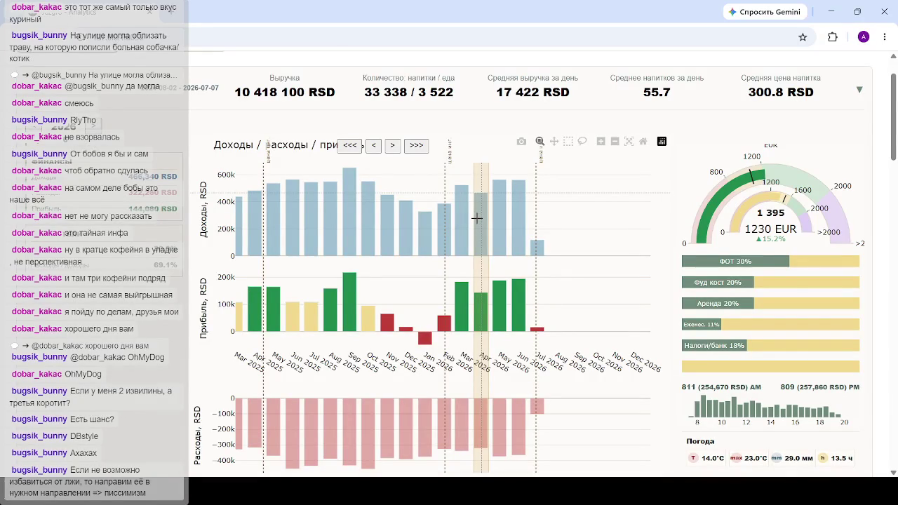
left_click(497, 219)
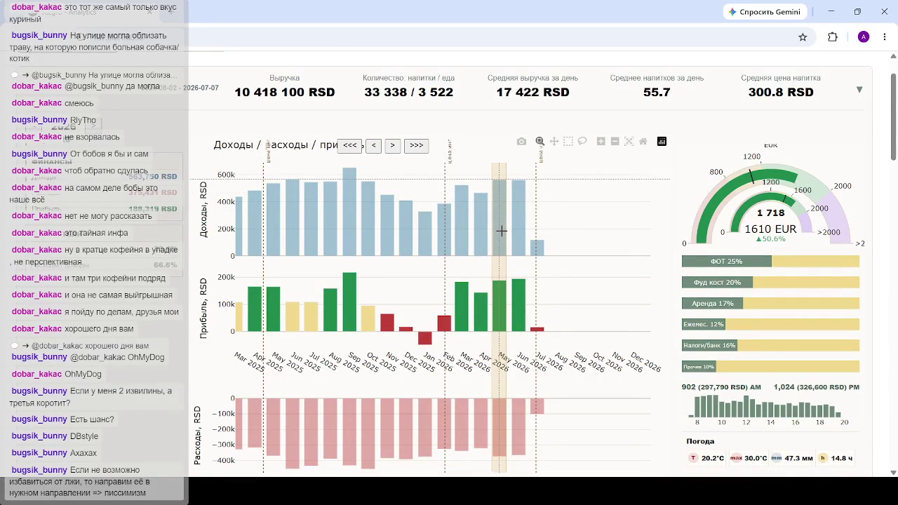
left_click(510, 230)
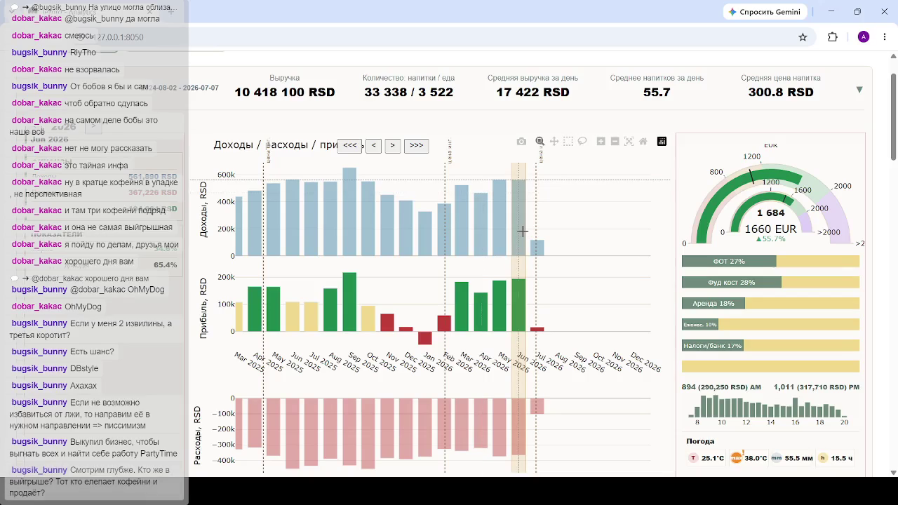
- Step back through Jul, Jun, May, Apr and Mar 2026 breakdowns
left_click(539, 302)
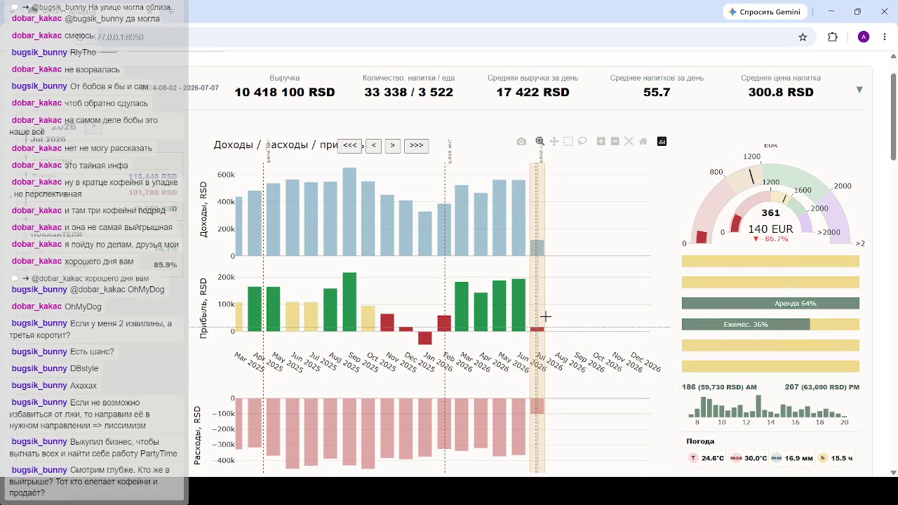
left_click(519, 314)
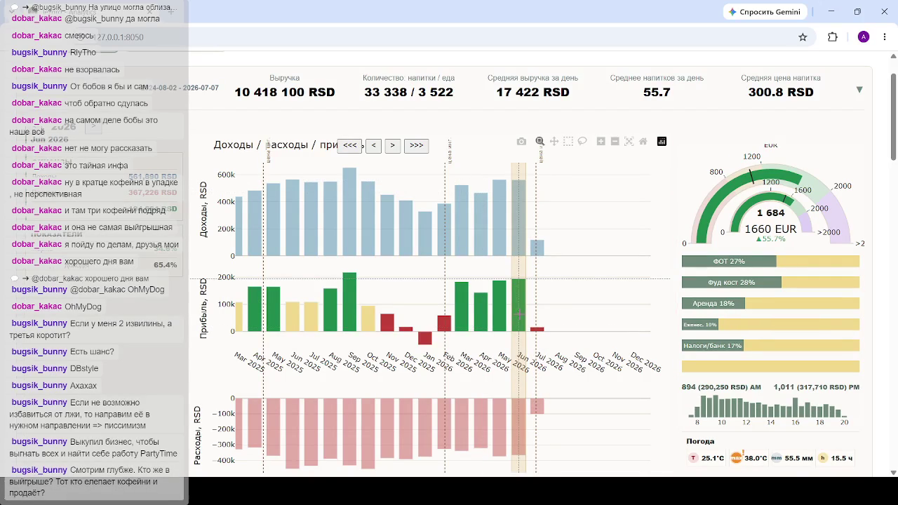
left_click(506, 313)
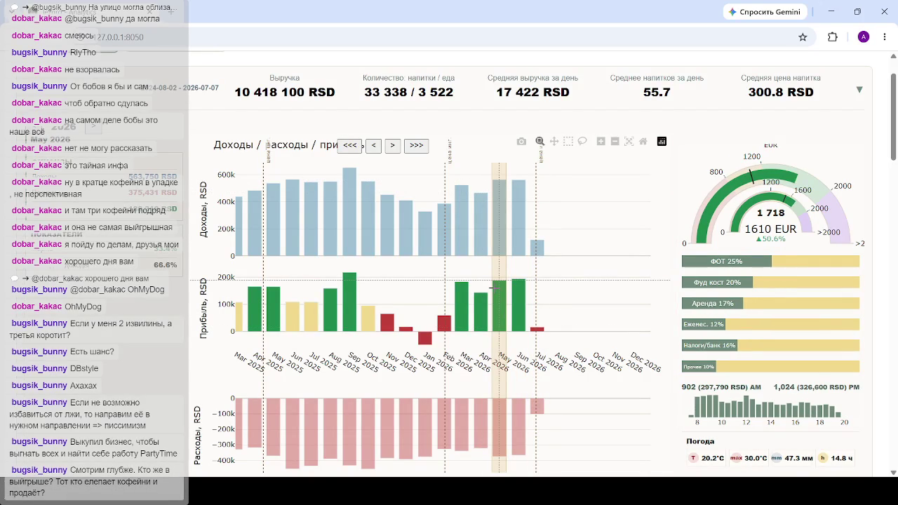
scroll(492, 284, "down", 1)
left_click(481, 272)
left_click(460, 272)
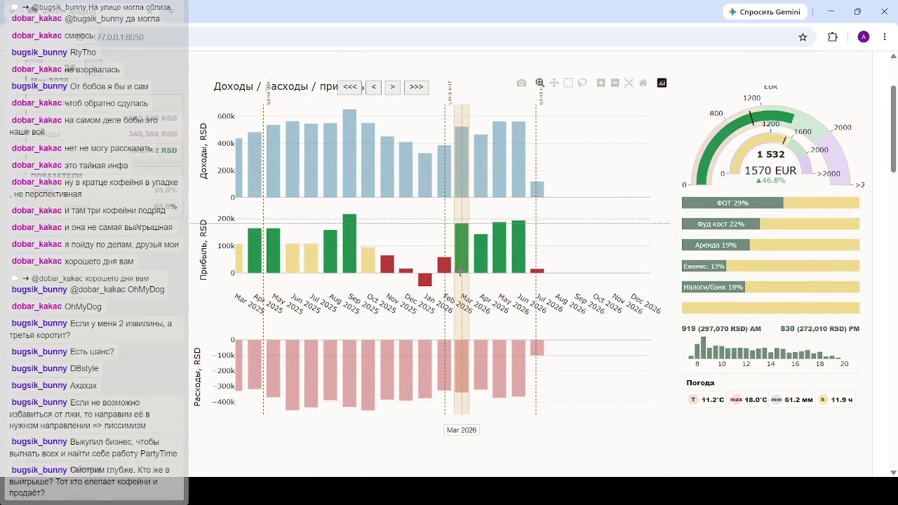
- Compare Nov 2025, Feb 2026, Dec 2025 and Oct 2025 figures
left_click(387, 263)
left_click(444, 246)
left_click(387, 253)
left_click(406, 252)
left_click(445, 249)
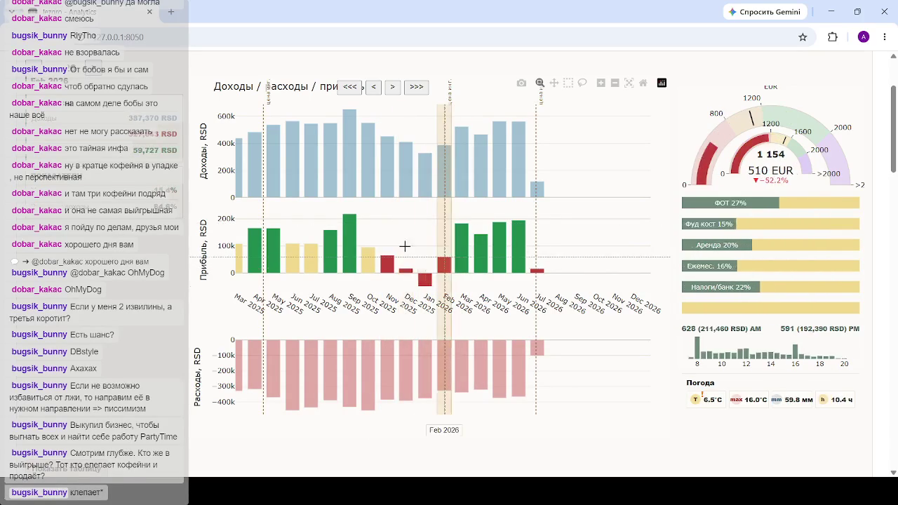
left_click(390, 229)
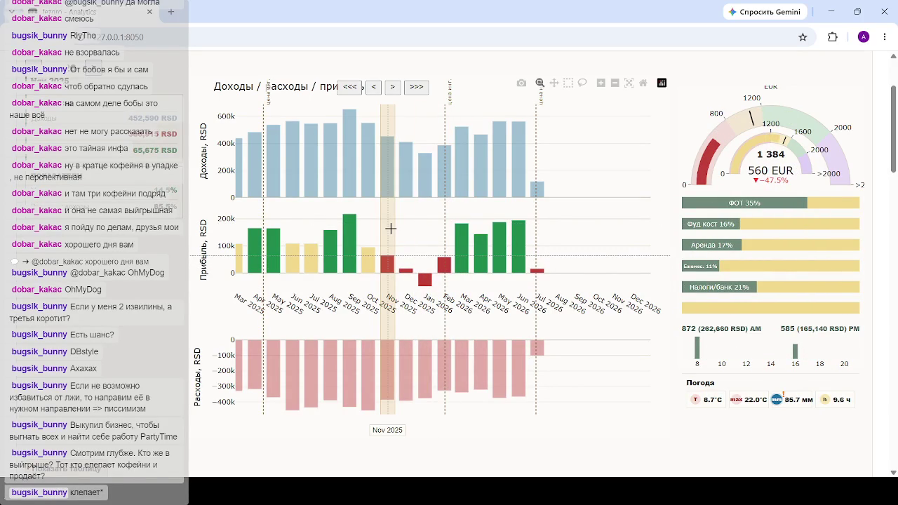
left_click(373, 221)
left_click(374, 260)
- Check Mar 2026, Feb 2026, Oct, Nov, Dec 2025, ending on Jul 2026
left_click(465, 284)
left_click(445, 267)
left_click(368, 249)
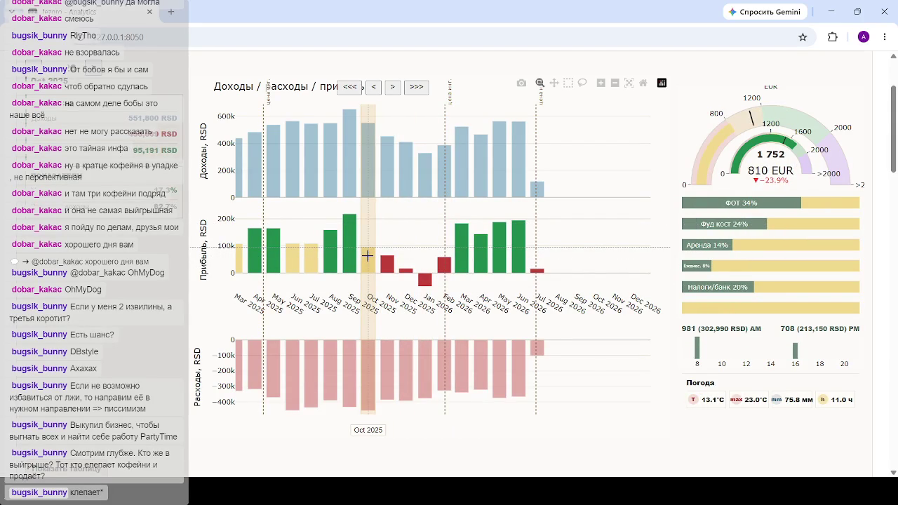
left_click(392, 251)
left_click(414, 240)
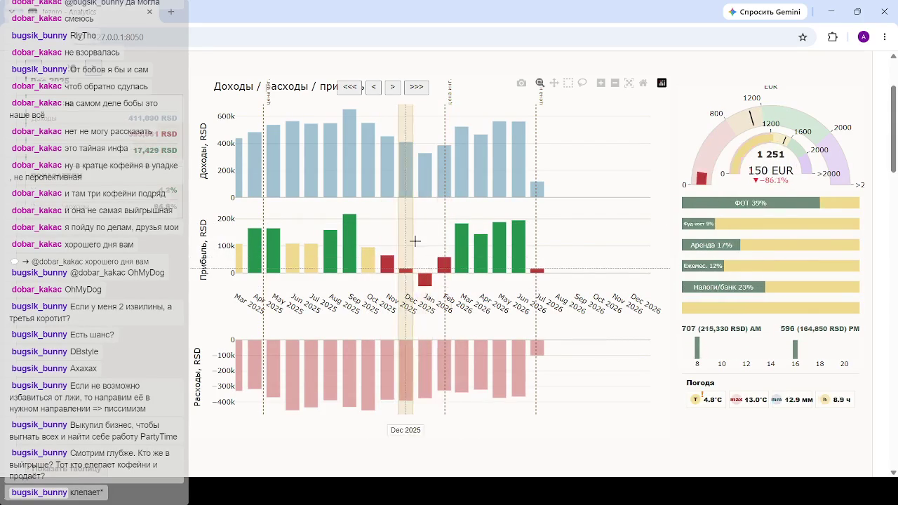
left_click(536, 265)
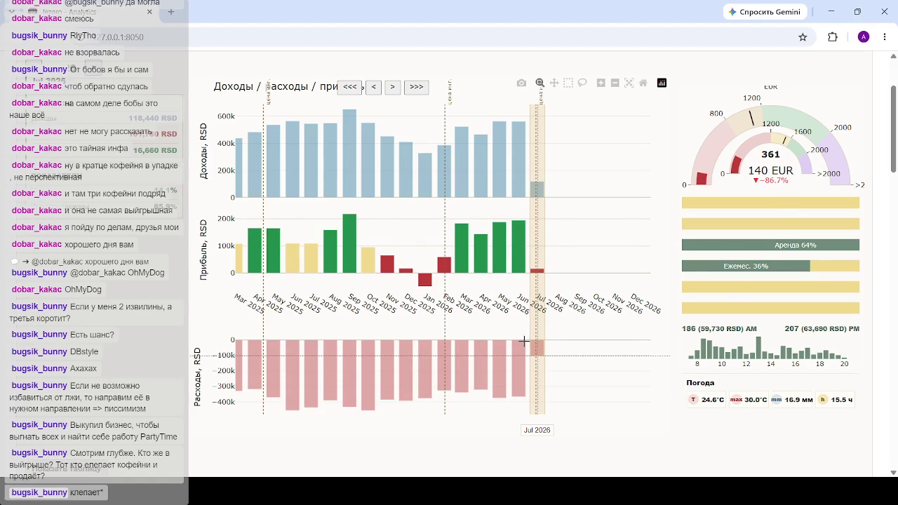
- Compare Jun 2026 against Jul 2025, May 2025 and Jun 2025 breakdowns
left_click(524, 342)
left_click(302, 242)
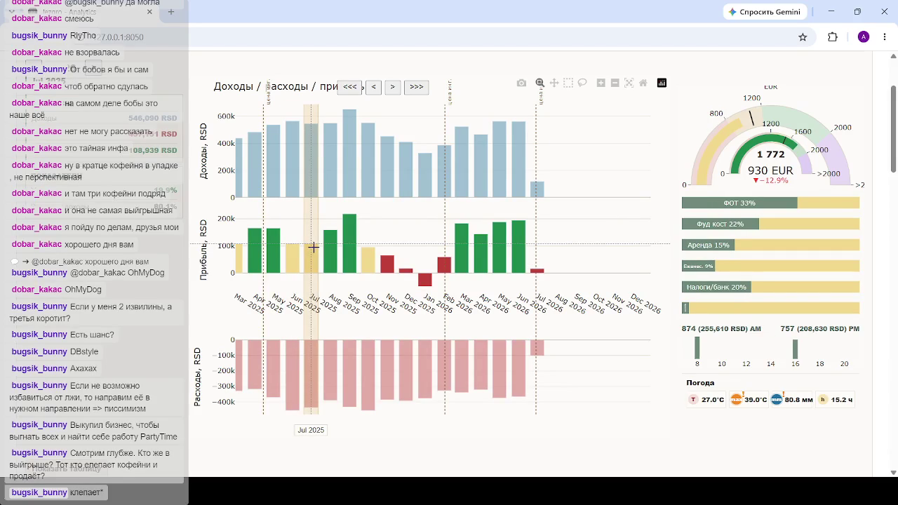
left_click(512, 271)
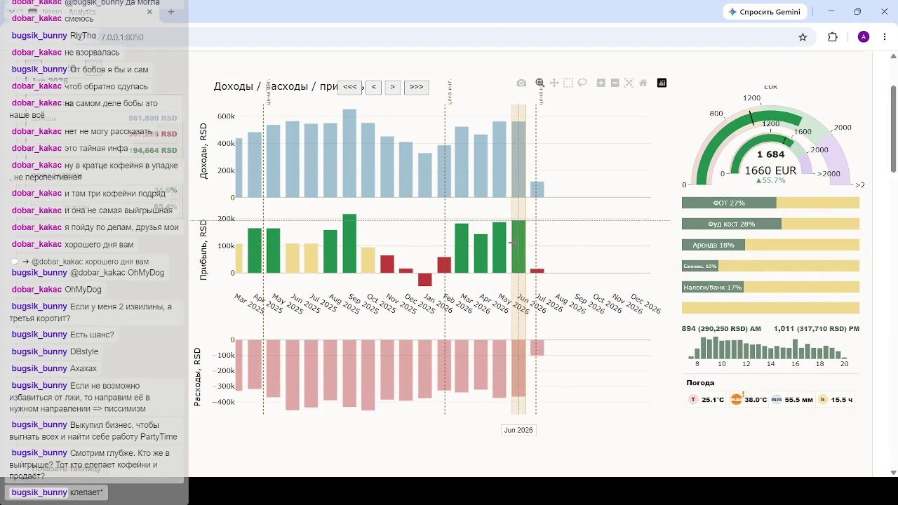
left_click(309, 243)
left_click(273, 244)
left_click(285, 247)
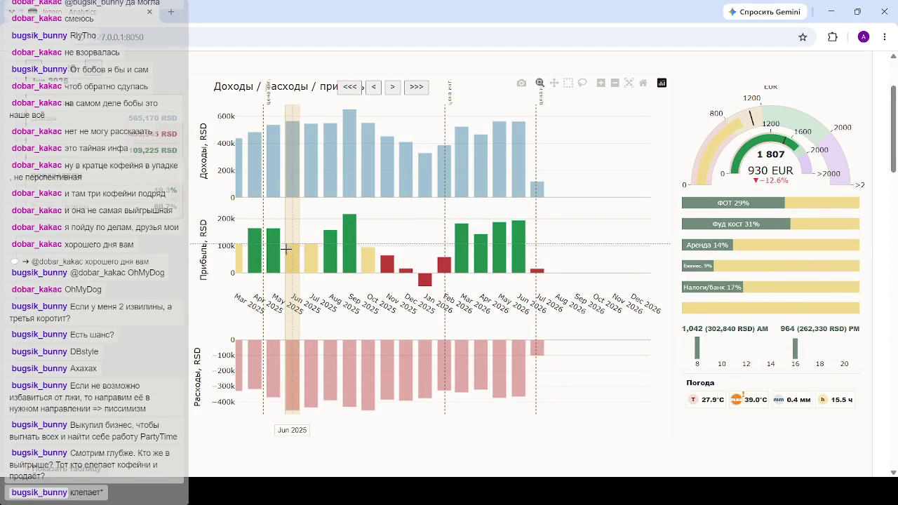
- Toggle between the Jul 2026 and Jun 2026 breakdowns
left_click(541, 246)
left_click(520, 244)
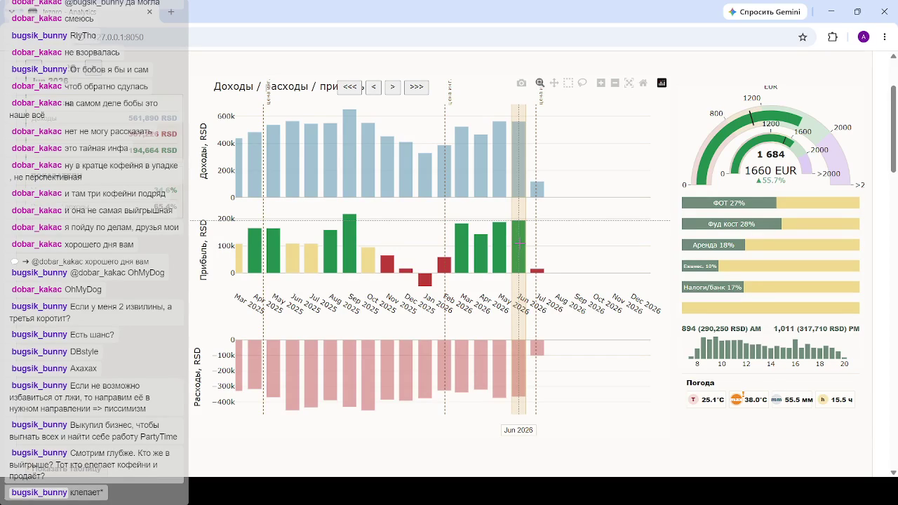
left_click(529, 249)
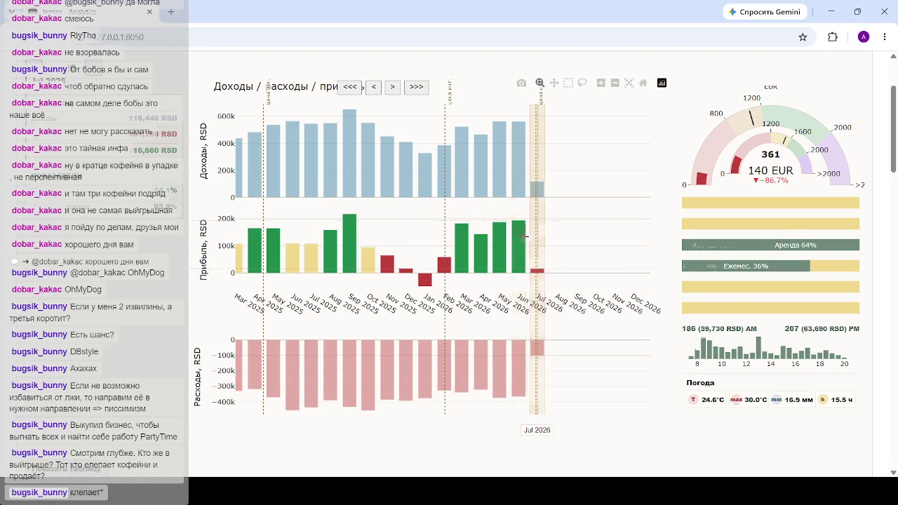
scroll(530, 249, "down", 3)
scroll(523, 235, "up", 3)
left_click(518, 232)
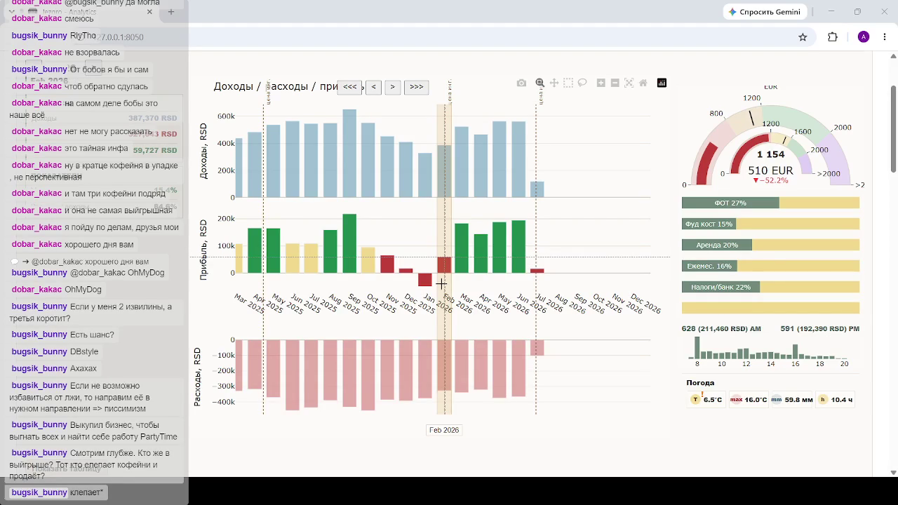
left_click(461, 255)
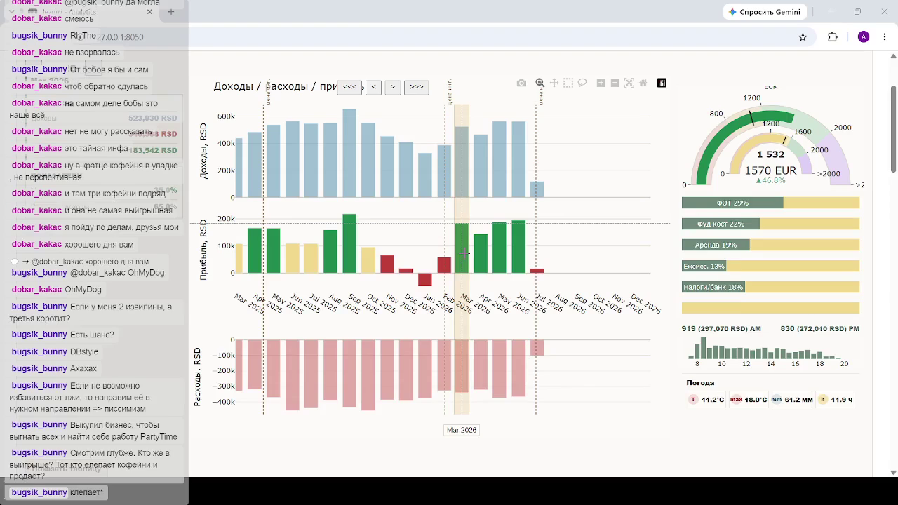
left_click(447, 244)
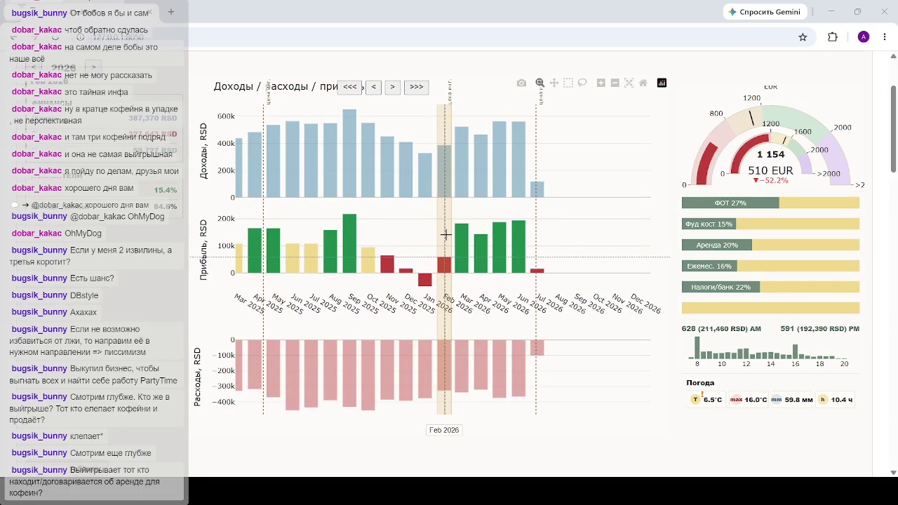
left_click(171, 11)
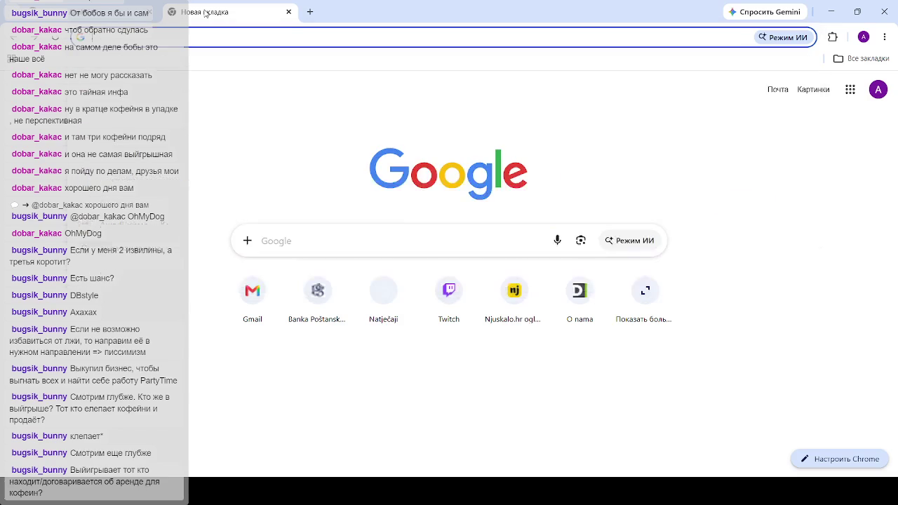
- Search Google for 'figma' and look over the results
type("fi")
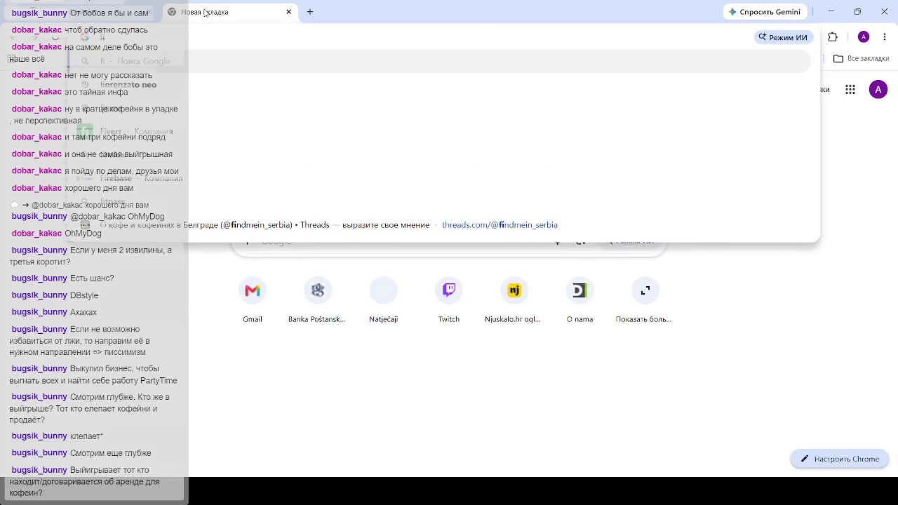
type("gma")
key("Return")
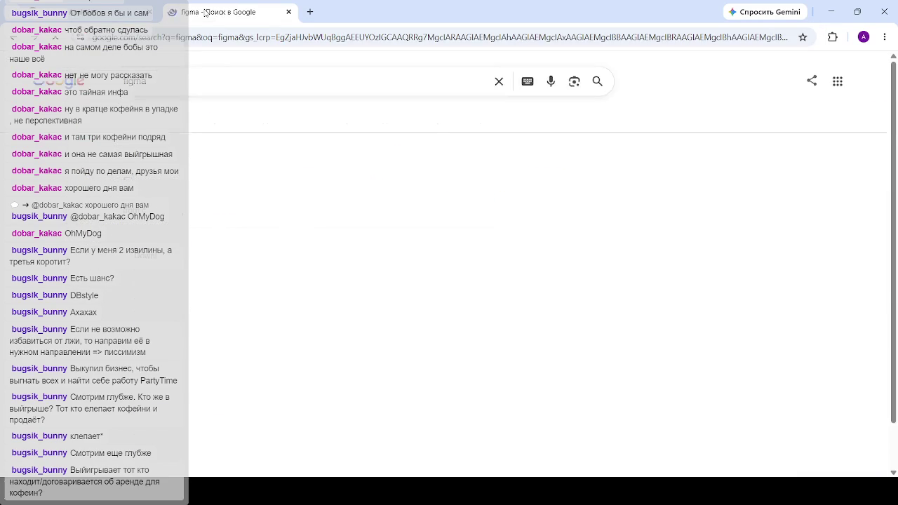
scroll(184, 73, "down", 3)
scroll(184, 73, "up", 3)
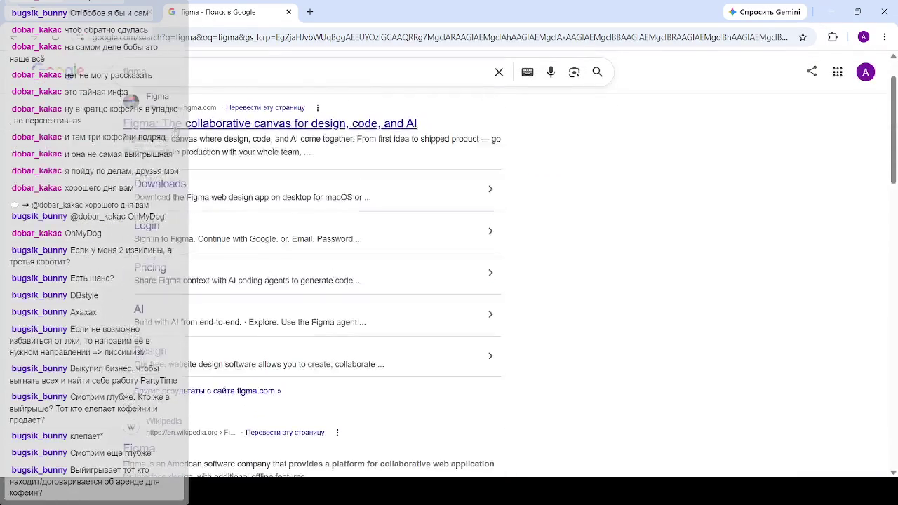
- Correct the Google query to 'flagma' and open the Flagma-rs.com result
left_click(184, 73)
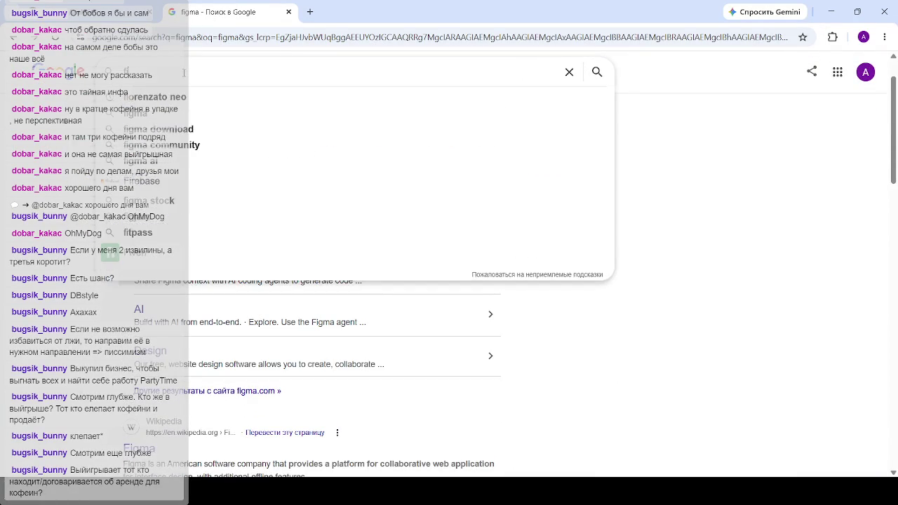
key("BackSpace")
key("BackSpace")
key("BackSpace")
type("flagman")
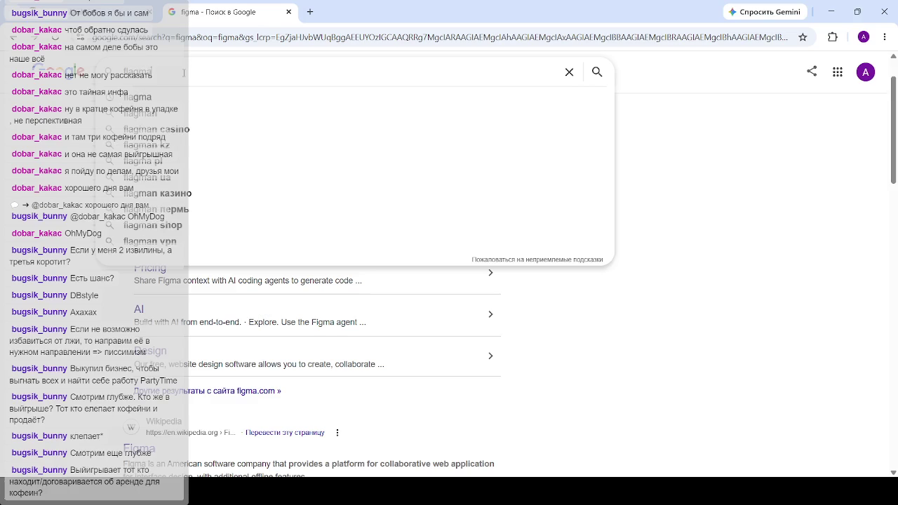
key("Return")
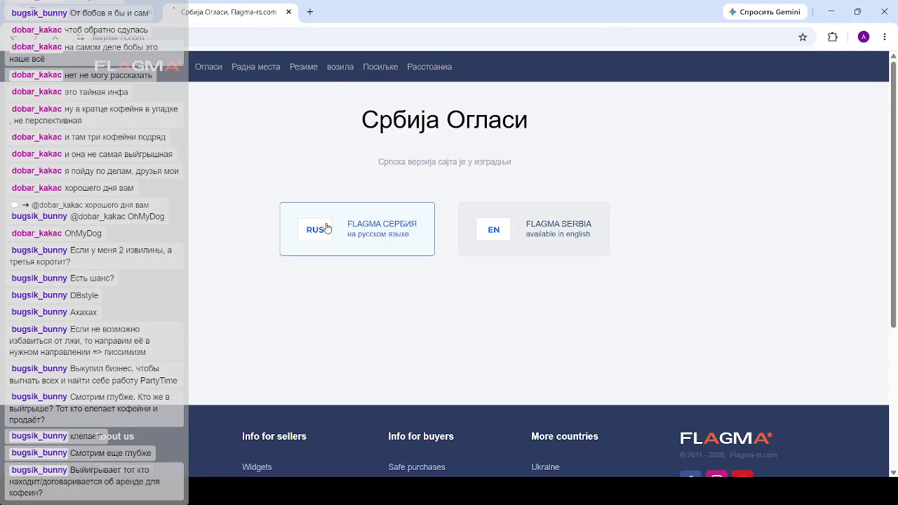
left_click(315, 227)
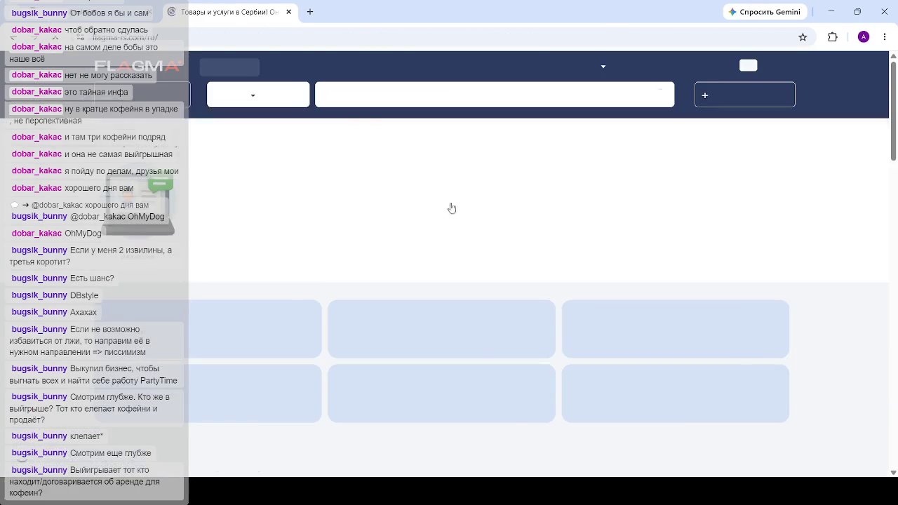
- Search Flagma listings for 'кофейня' and browse through the café results
left_click(385, 94)
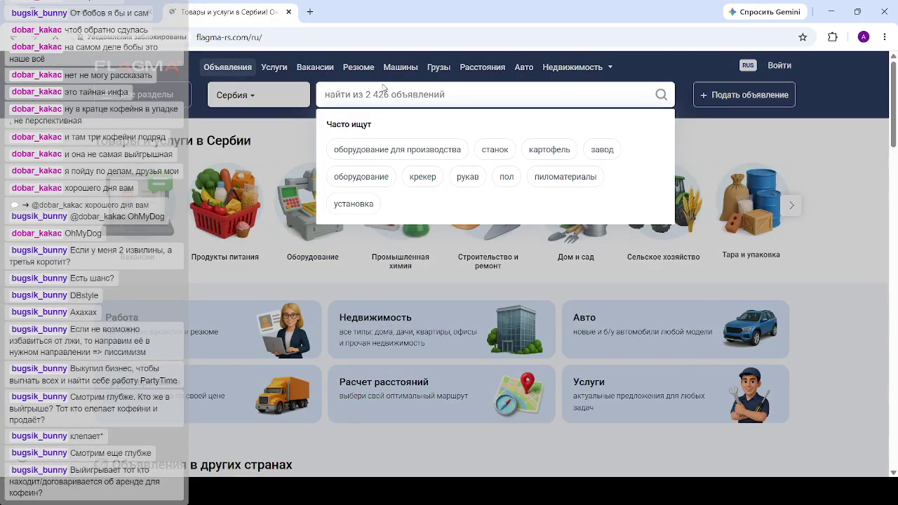
type("г")
key("BackSpace")
type("г")
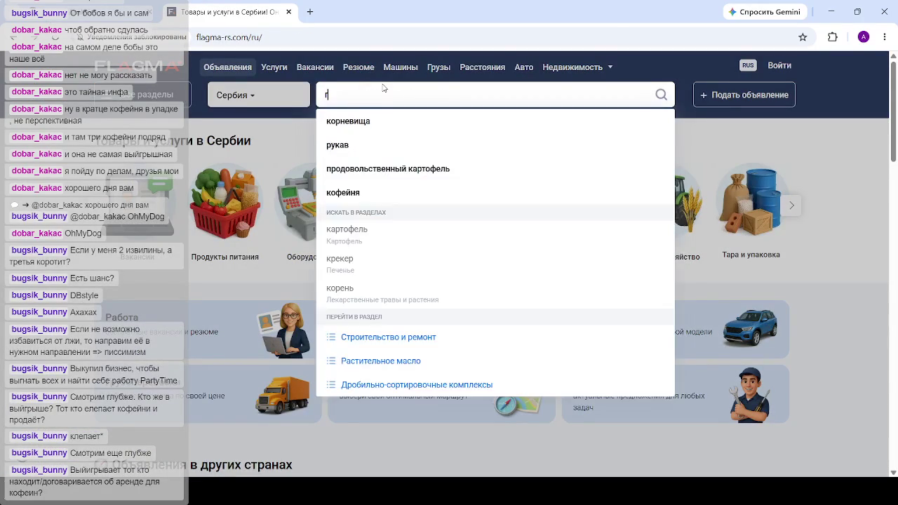
key("BackSpace")
type("кофейня")
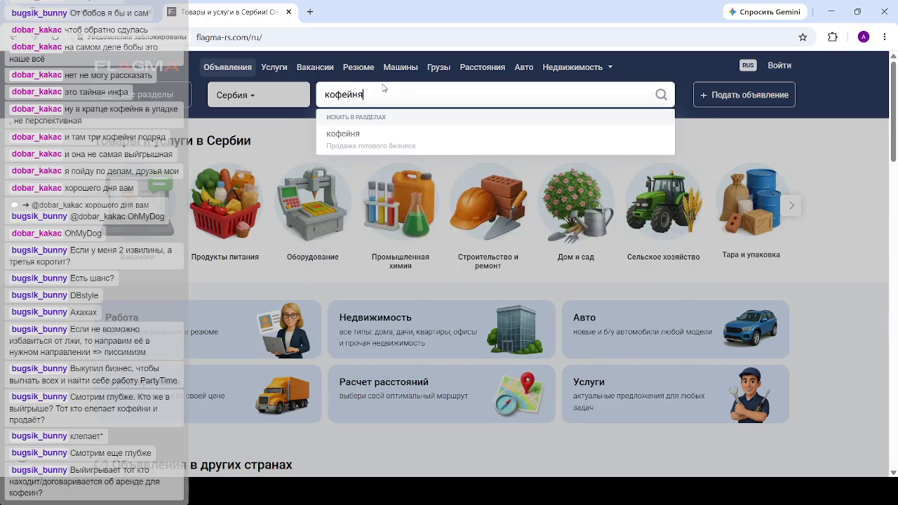
key("Return")
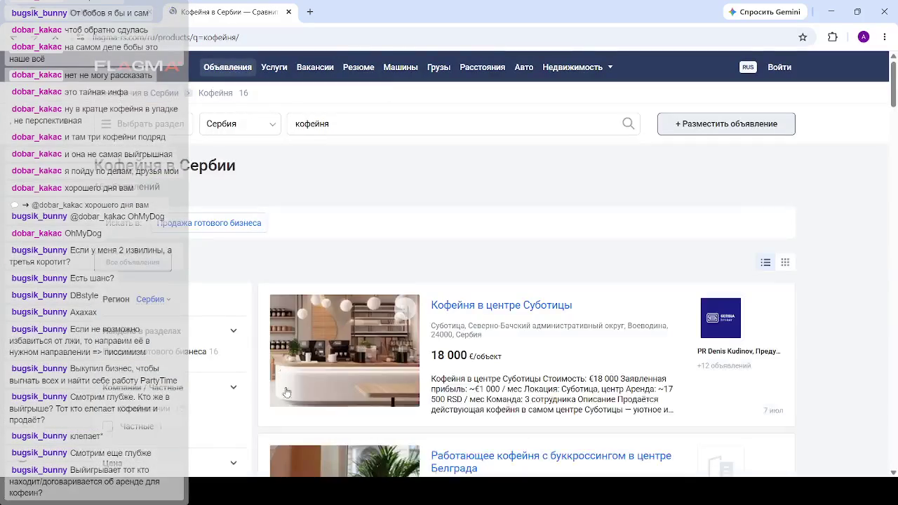
scroll(463, 187, "down", 4)
scroll(463, 187, "down", 4)
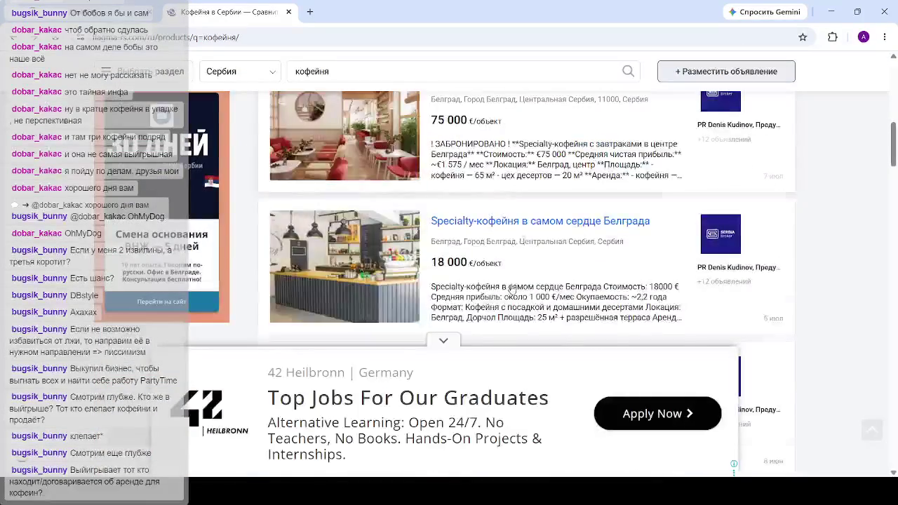
scroll(286, 317, "up", 3)
scroll(482, 297, "down", 5)
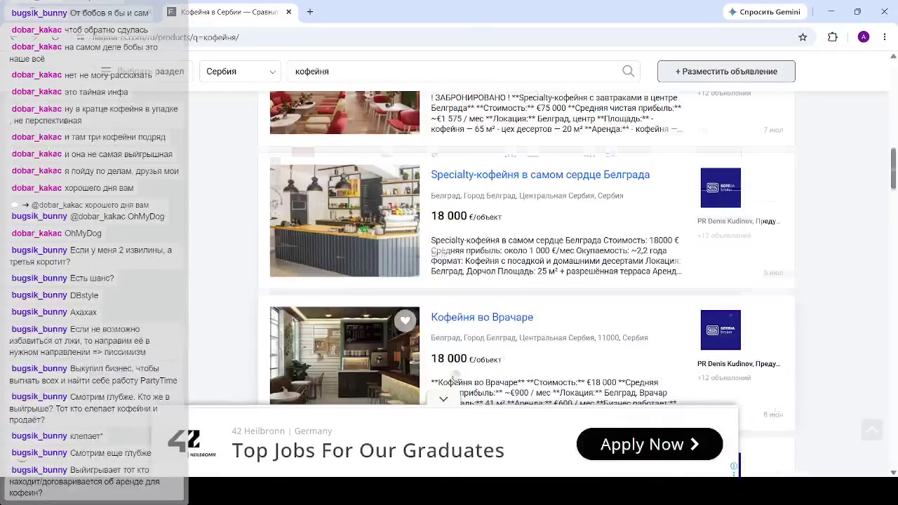
scroll(491, 254, "down", 5)
scroll(491, 254, "down", 10)
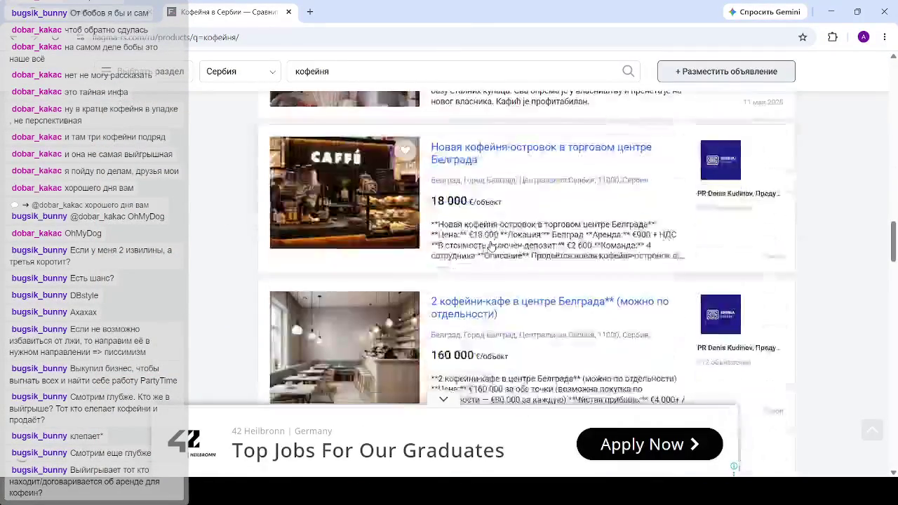
scroll(491, 241, "down", 10)
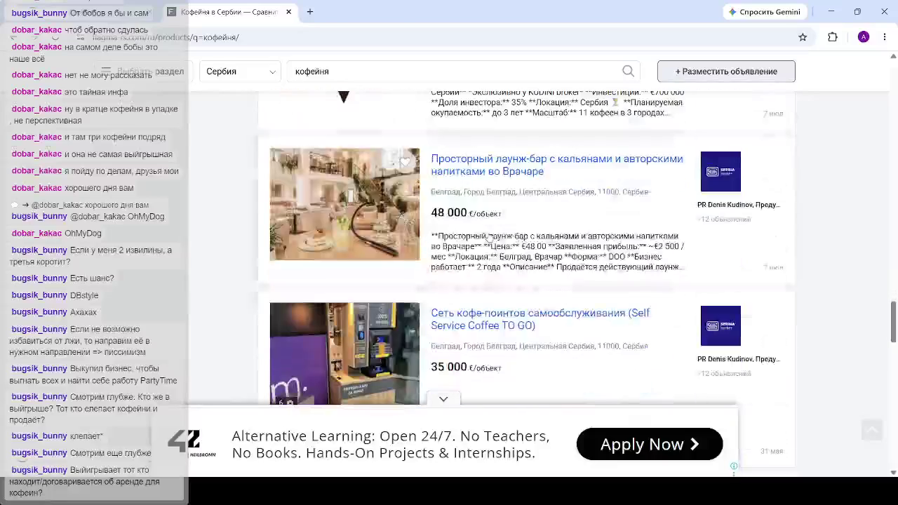
scroll(486, 241, "down", 3)
scroll(484, 236, "up", 7)
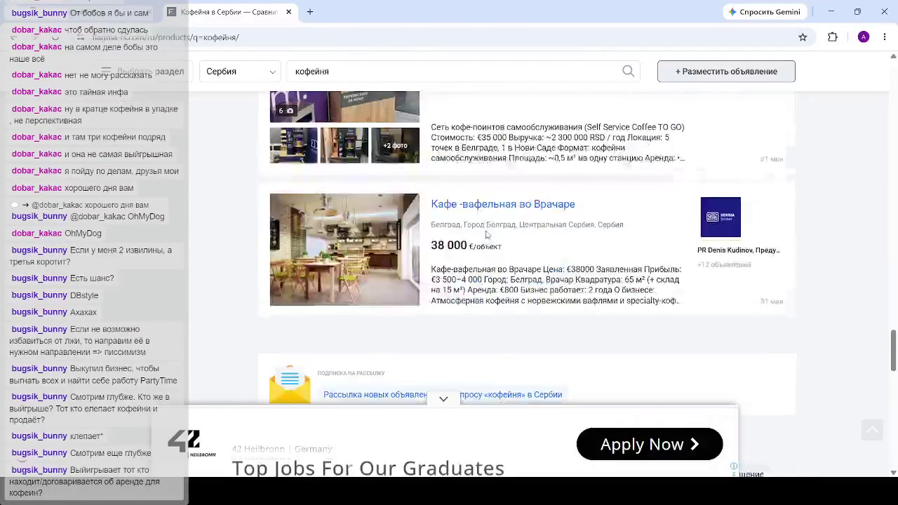
scroll(486, 236, "up", 10)
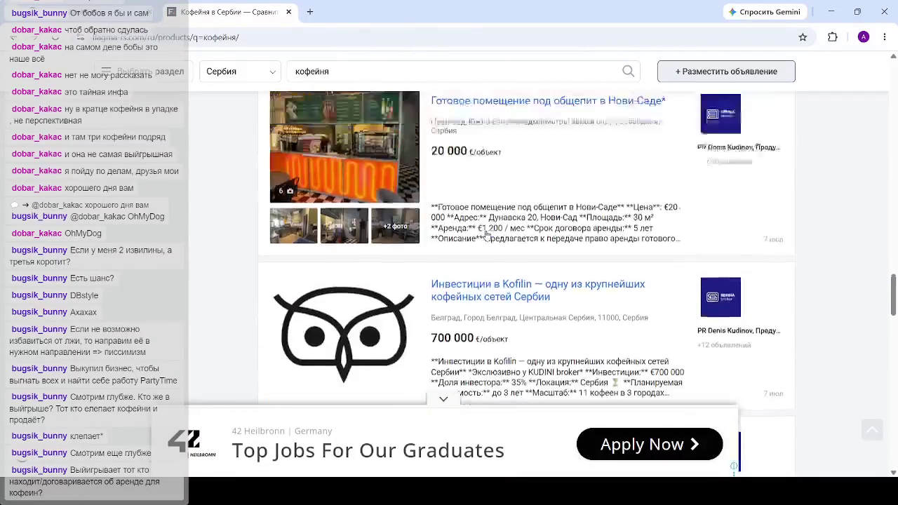
scroll(486, 235, "up", 10)
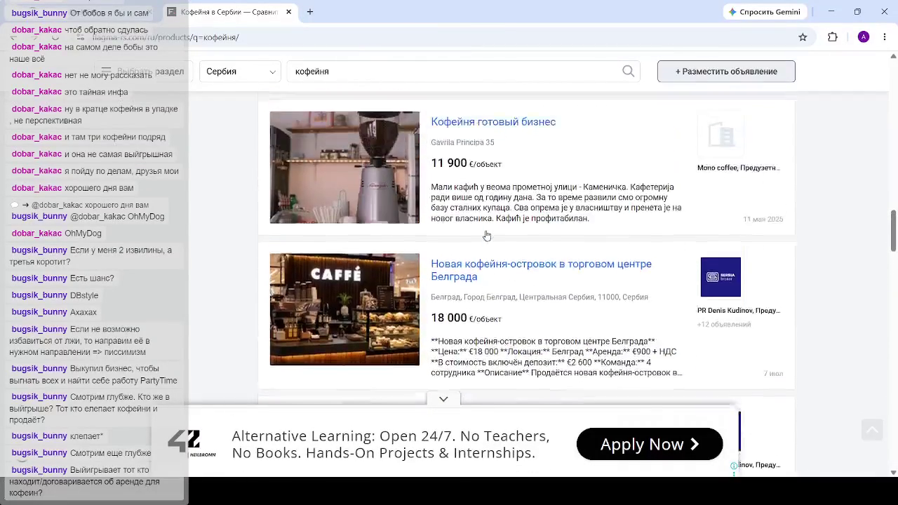
scroll(486, 236, "up", 7)
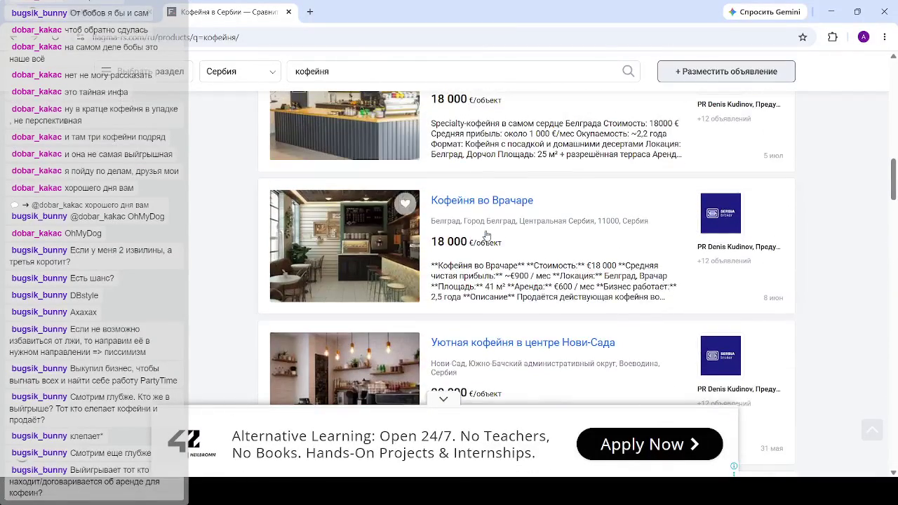
scroll(487, 235, "up", 10)
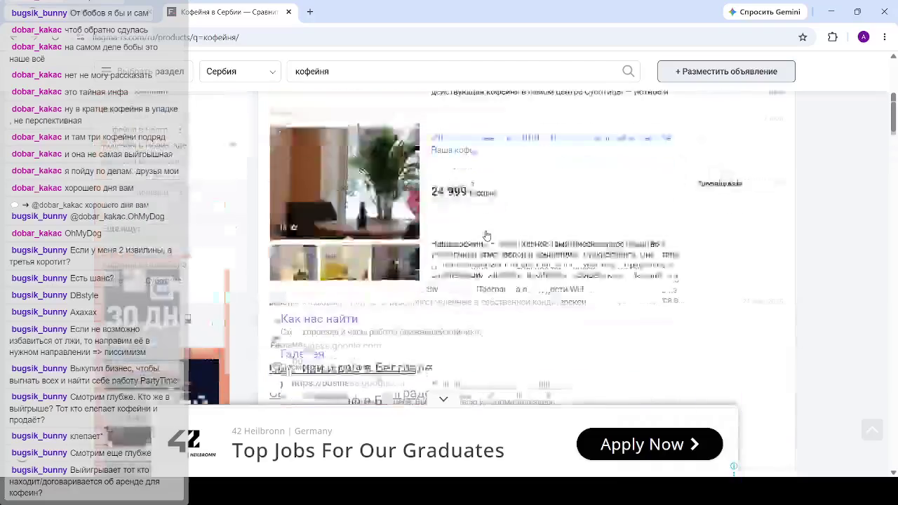
scroll(482, 235, "up", 5)
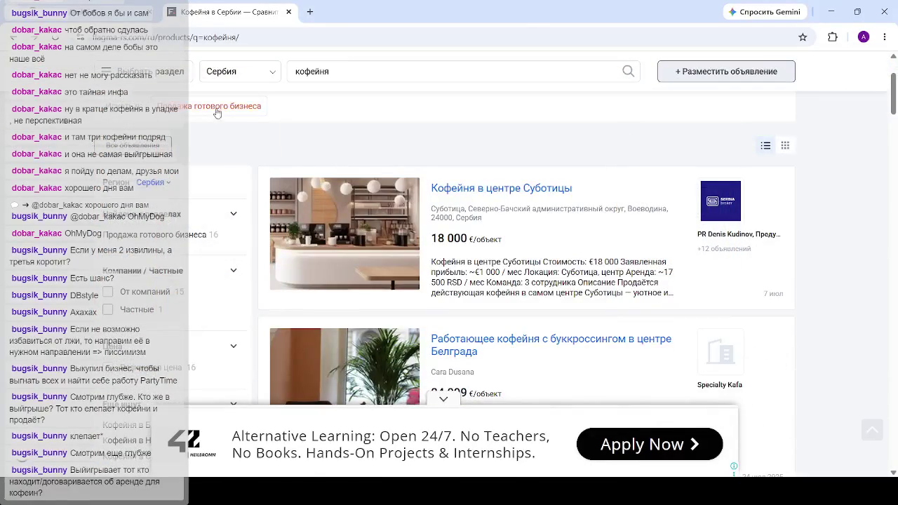
- Filter to Продажа готового бизнеса, dismiss the ad and clear the query to show 97 listings
left_click(217, 112)
left_click(769, 115)
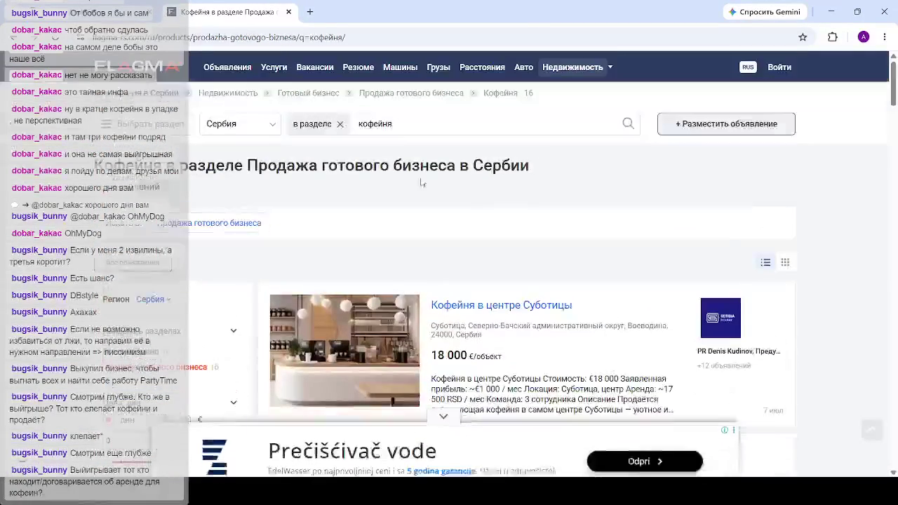
left_click(403, 120)
key("BackSpace")
key("BackSpace")
key("BackSpace")
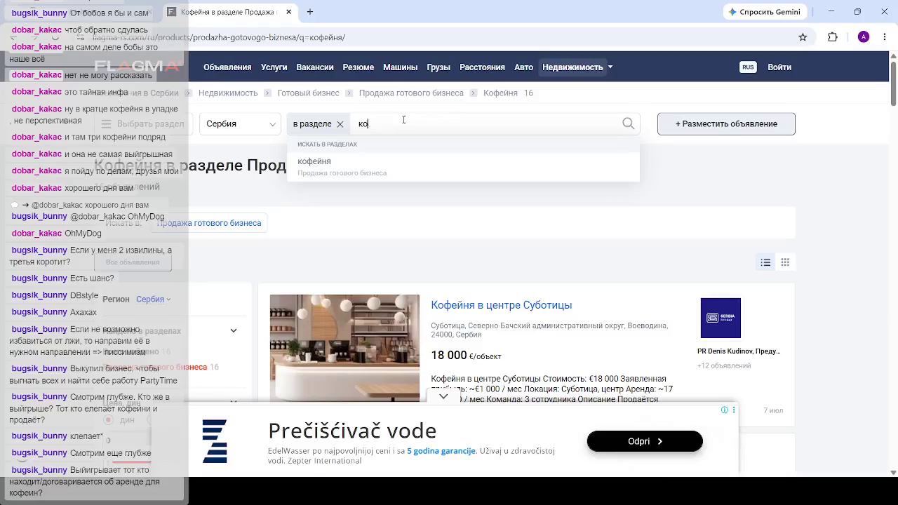
key("Return")
- Open the Novi Sad Kofilin café listing in a new tab
scroll(647, 192, "down", 1)
scroll(647, 192, "down", 8)
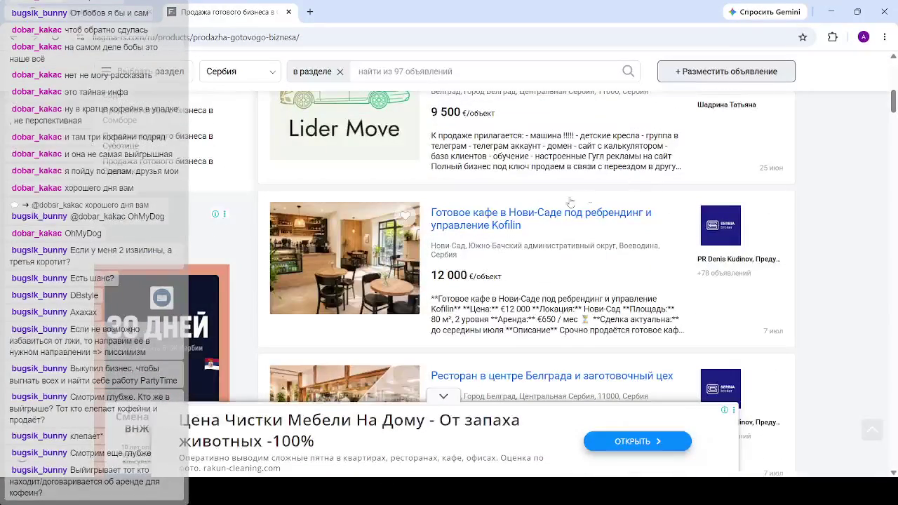
middle_click(518, 226)
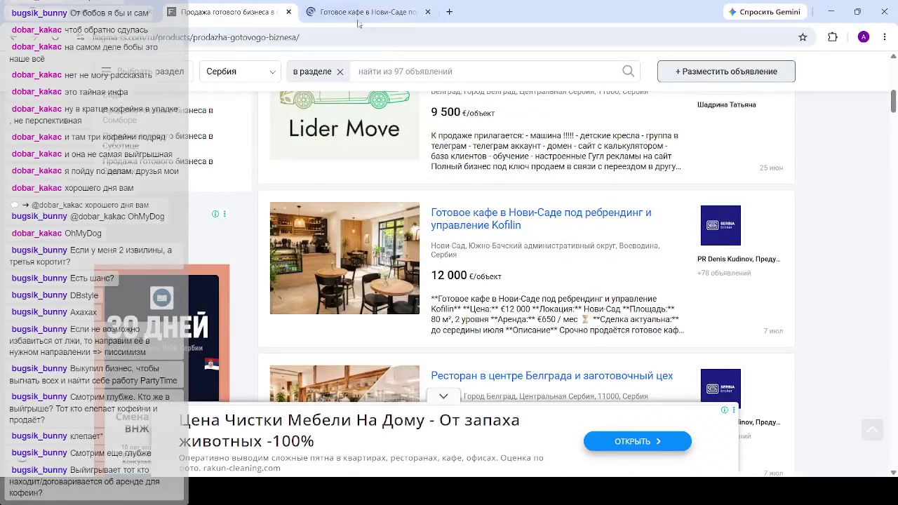
- Go to the café listing tab and read its title
left_click(357, 18)
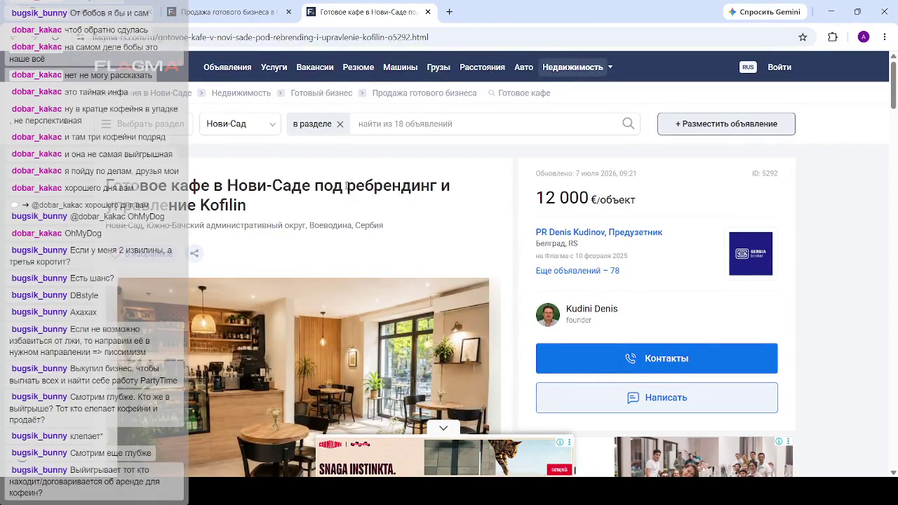
mouse_move(249, 207)
left_mouse_down()
mouse_move(176, 207)
mouse_move(105, 187)
left_mouse_up()
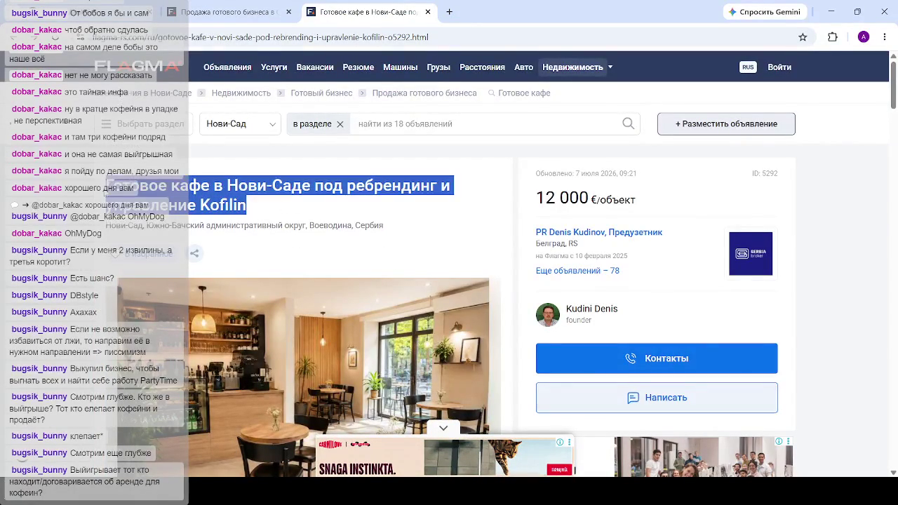
left_click(218, 190)
scroll(239, 191, "down", 7)
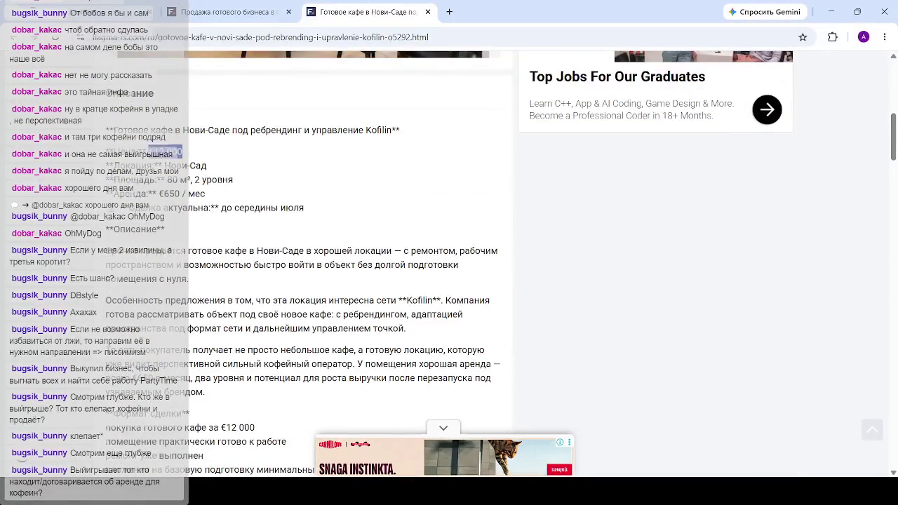
- Read the 80 м², 2 уровня area, €650 / мес rent and Нови-Сад location lines
triple_click(234, 181)
left_click(247, 193)
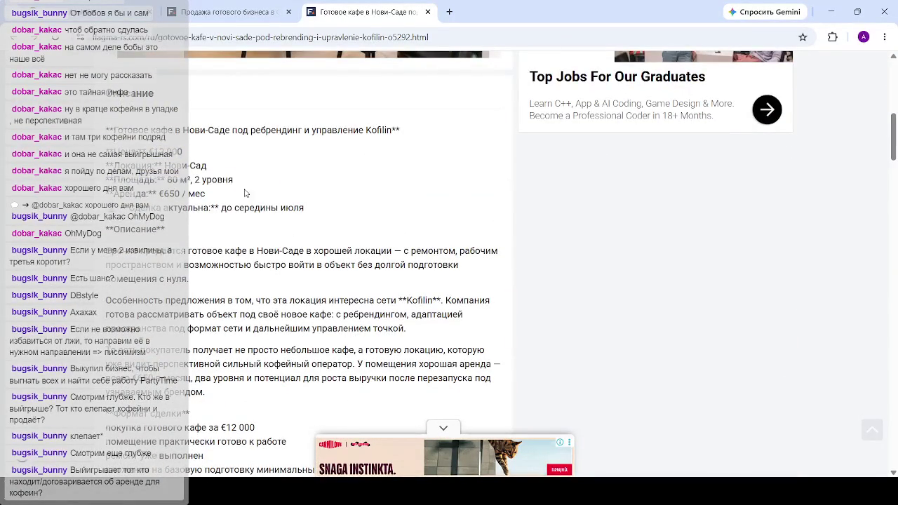
triple_click(194, 196)
left_click(314, 213)
double_click(209, 171)
left_click(243, 172)
- Read the до середины июля availability note and the first description paragraph
mouse_move(305, 207)
left_mouse_down()
mouse_move(105, 207)
mouse_move(173, 208)
left_mouse_up()
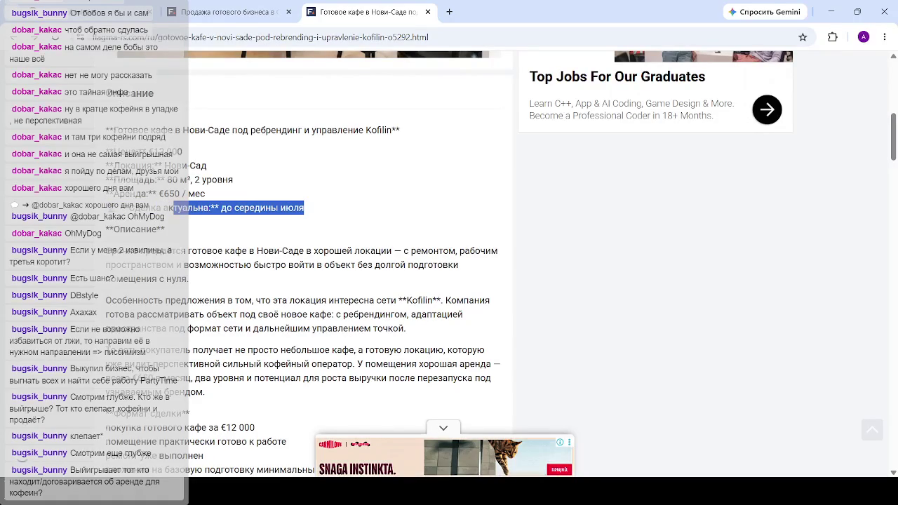
key("alt+Tab")
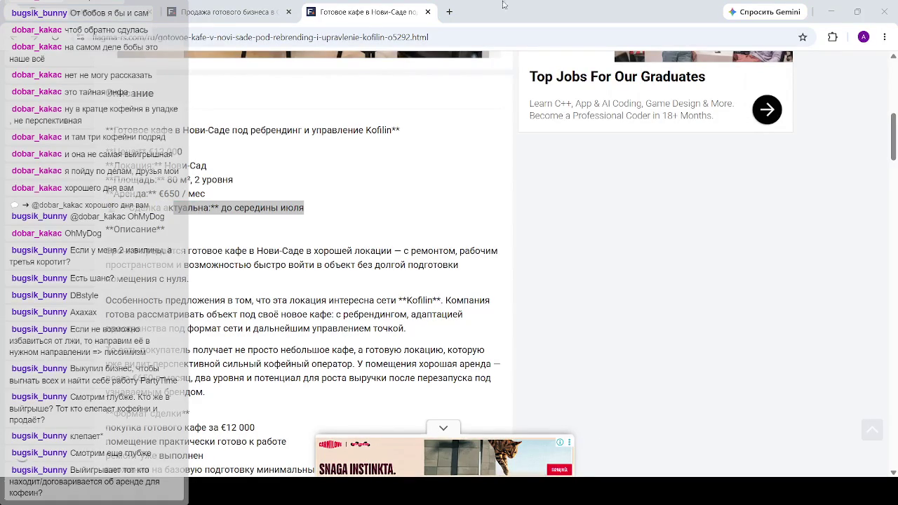
left_click(522, 10)
left_click(294, 234)
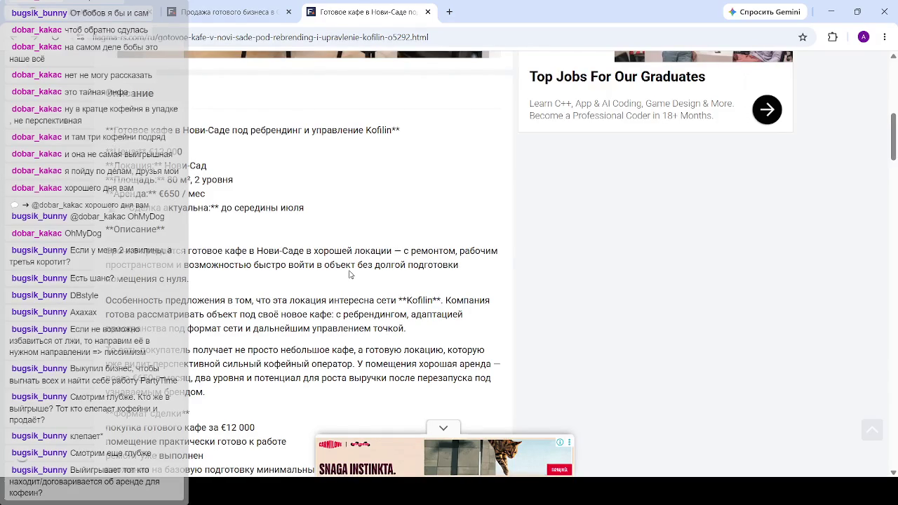
mouse_move(191, 283)
left_mouse_down()
mouse_move(119, 266)
mouse_move(106, 251)
left_mouse_up()
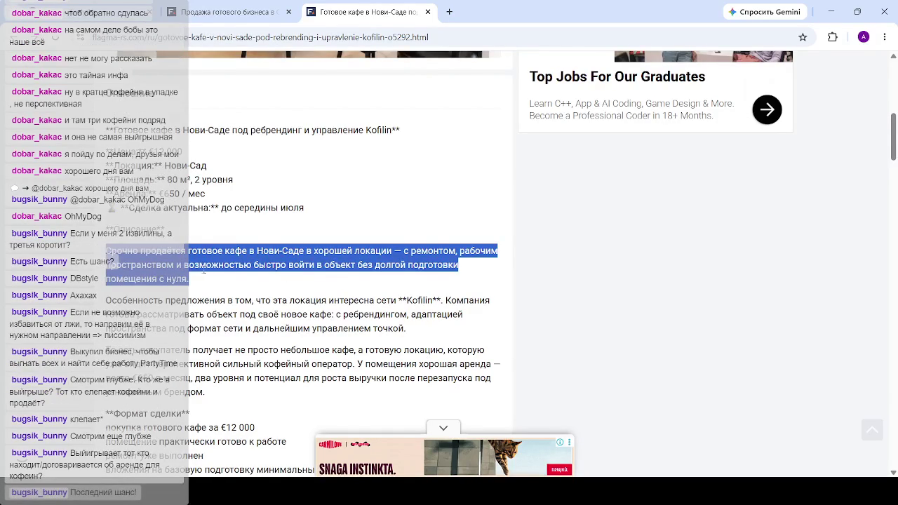
- Highlight the sentences about Kofilin's interest in the location and its rebranding plans
scroll(244, 281, "up", 3)
scroll(264, 285, "down", 3)
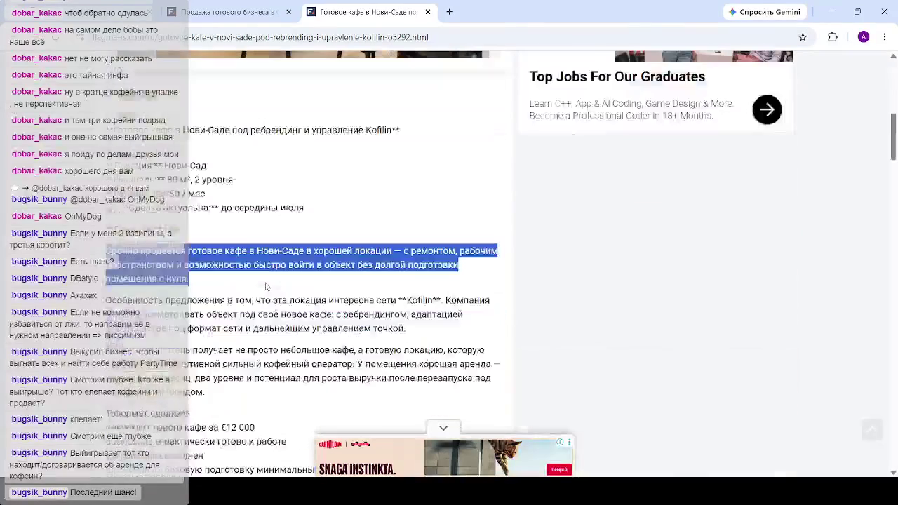
left_click(193, 276)
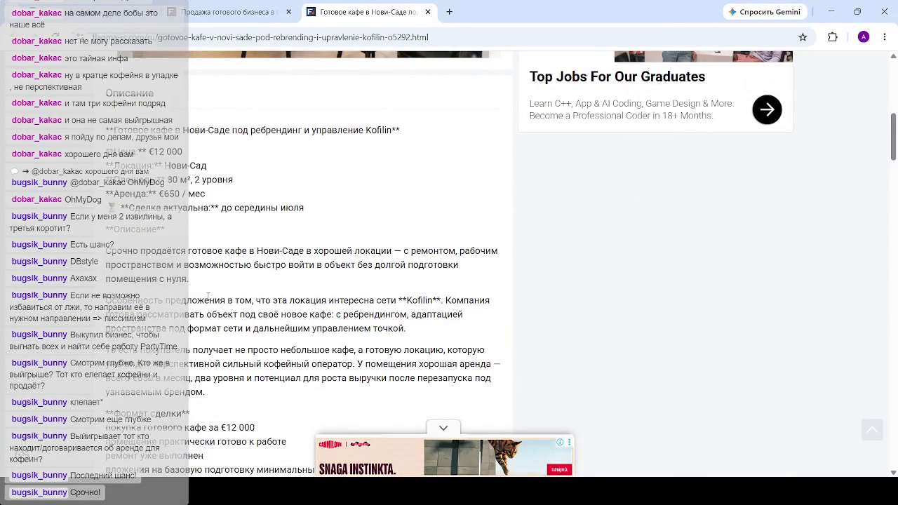
scroll(207, 297, "down", 2)
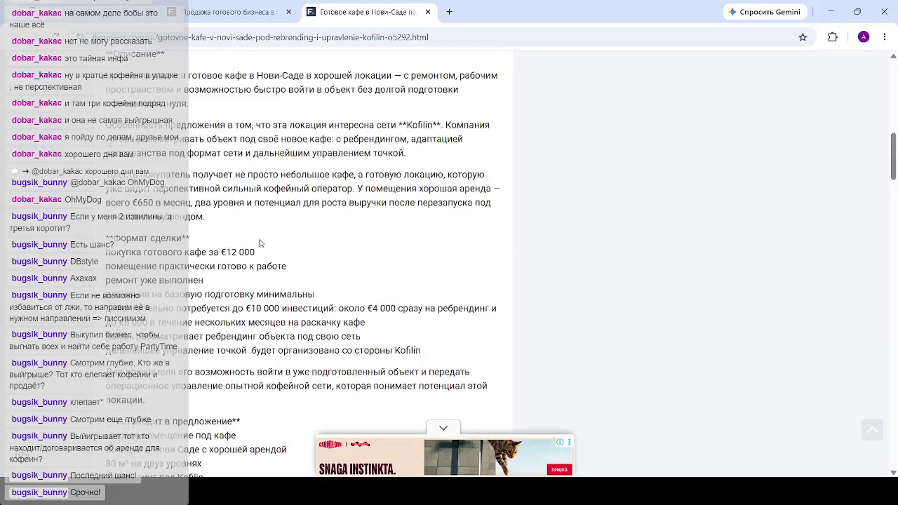
scroll(266, 232, "up", 1)
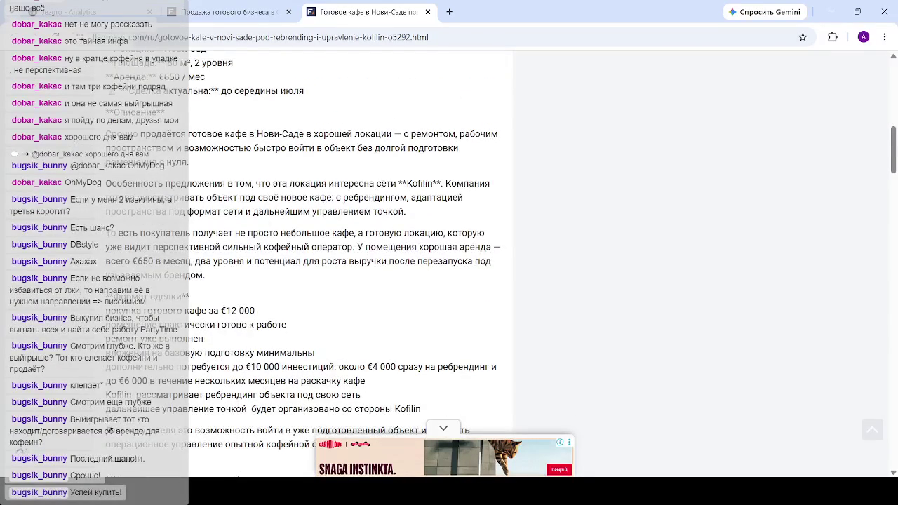
left_click_drag(443, 183, 159, 183)
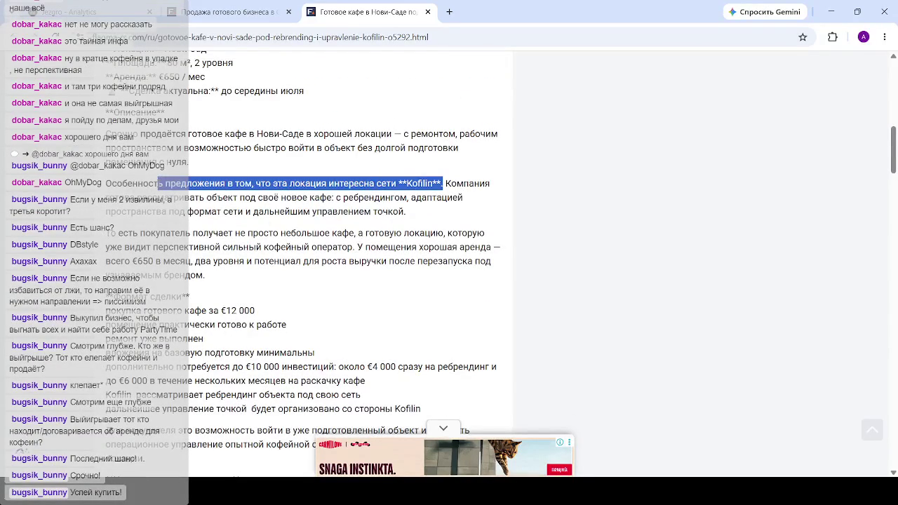
left_click(193, 190)
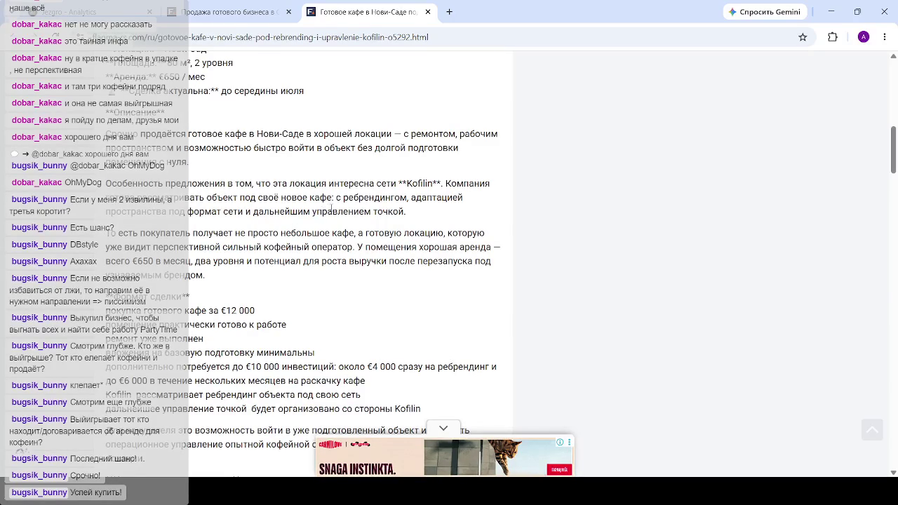
mouse_move(405, 212)
left_mouse_down()
mouse_move(178, 211)
mouse_move(106, 184)
left_mouse_up()
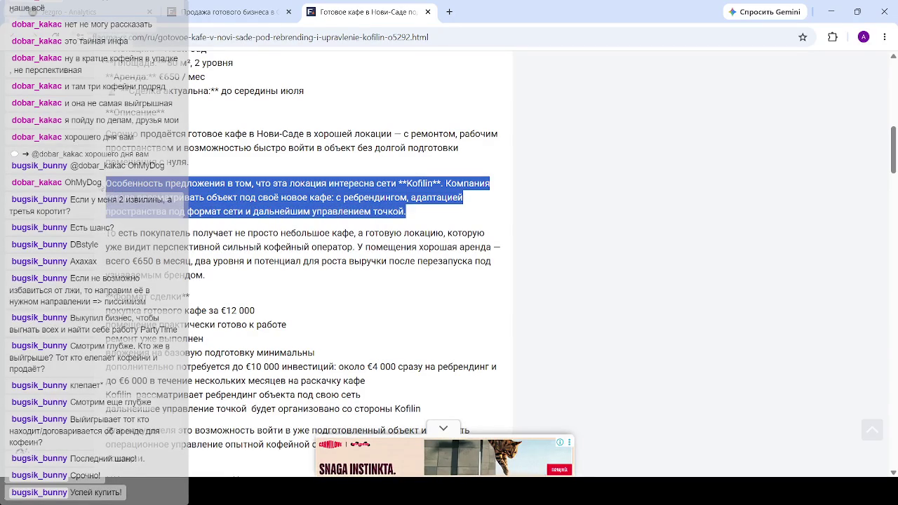
left_click(300, 191)
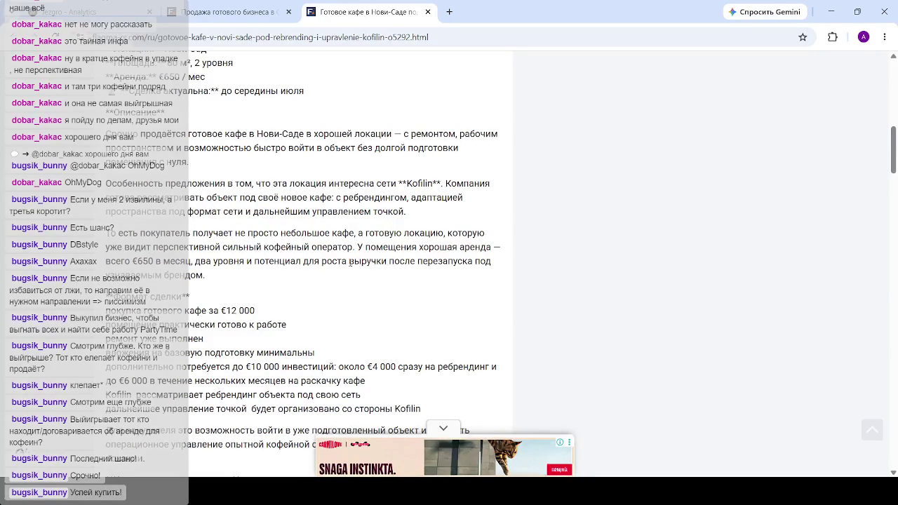
- Highlight the revenue-growth passage, the €12 000 purchase price and the nearly-ready premises line
mouse_move(266, 261)
left_mouse_down()
mouse_move(252, 275)
mouse_move(262, 274)
left_mouse_up()
left_click(237, 260)
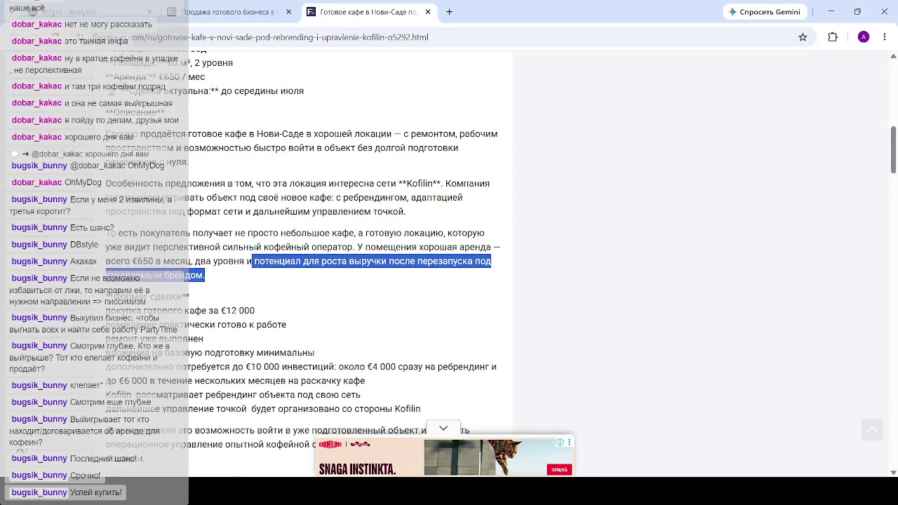
scroll(257, 261, "up", 1)
scroll(258, 261, "up", 4)
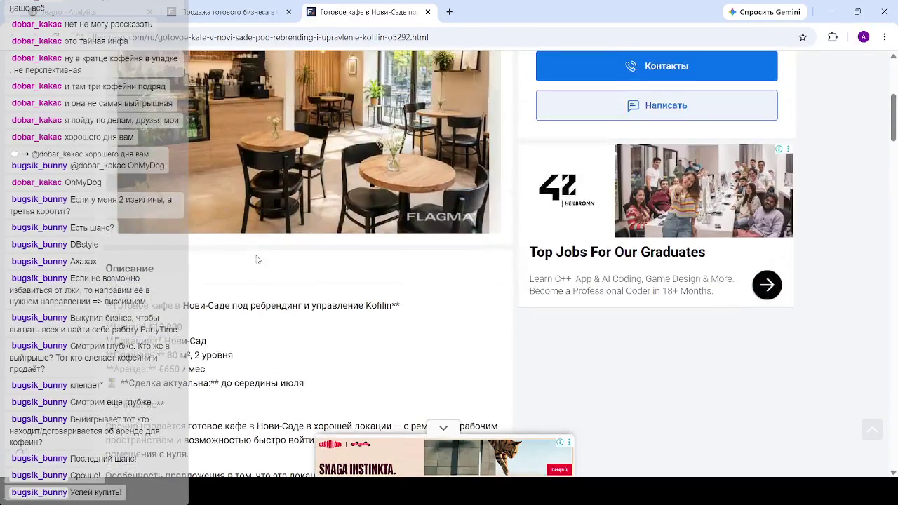
scroll(257, 260, "up", 3)
scroll(257, 259, "down", 8)
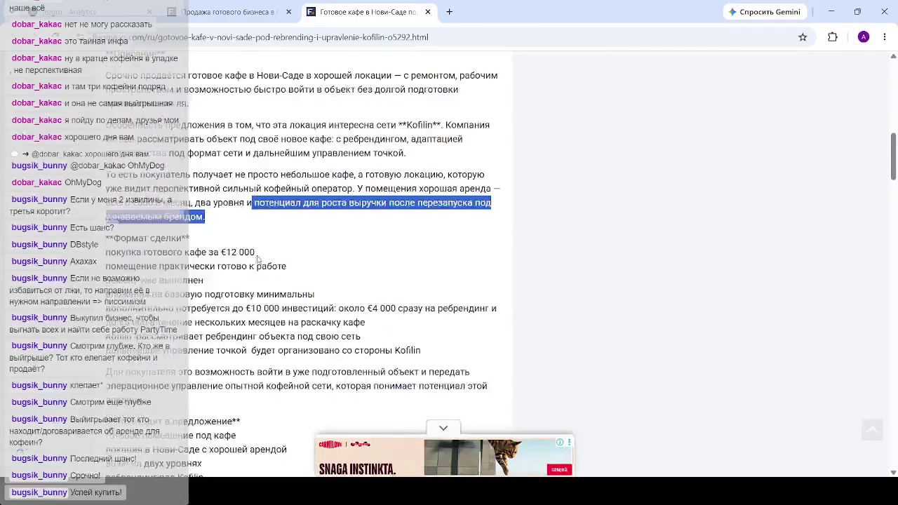
left_click(258, 261)
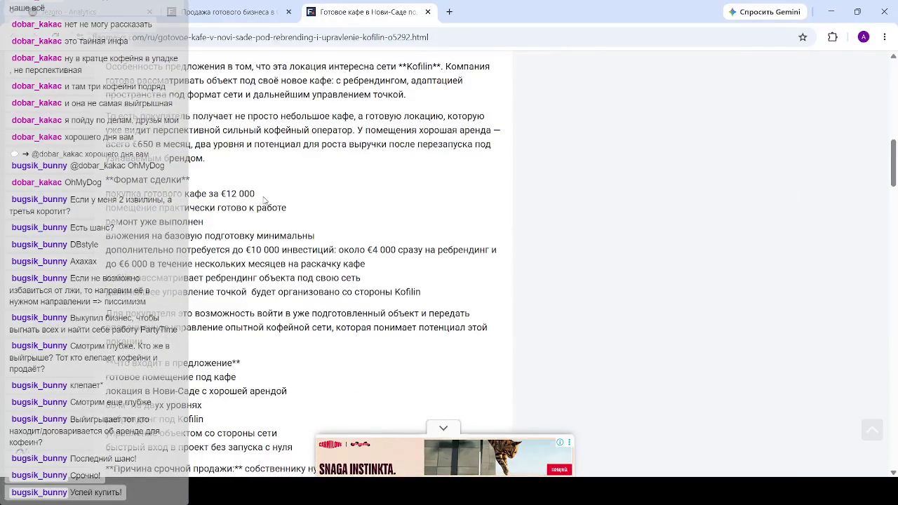
left_click_drag(257, 196, 208, 195)
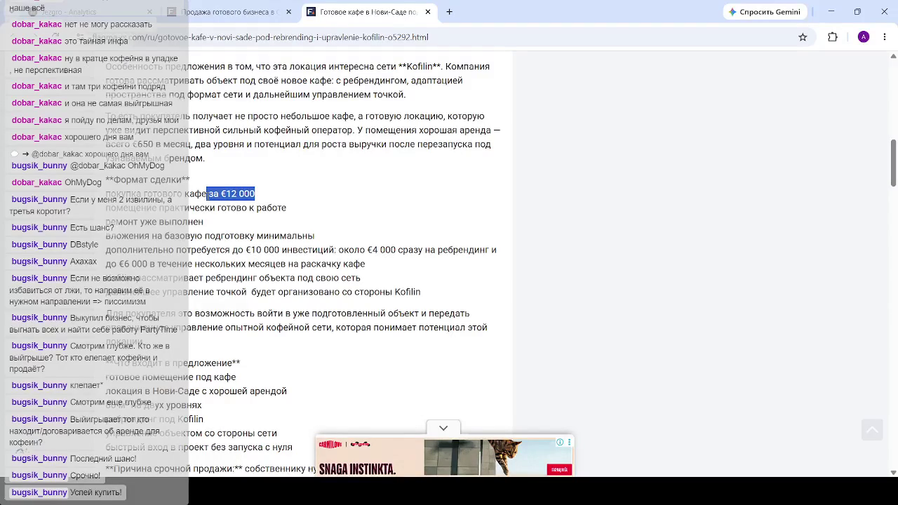
left_click(230, 217)
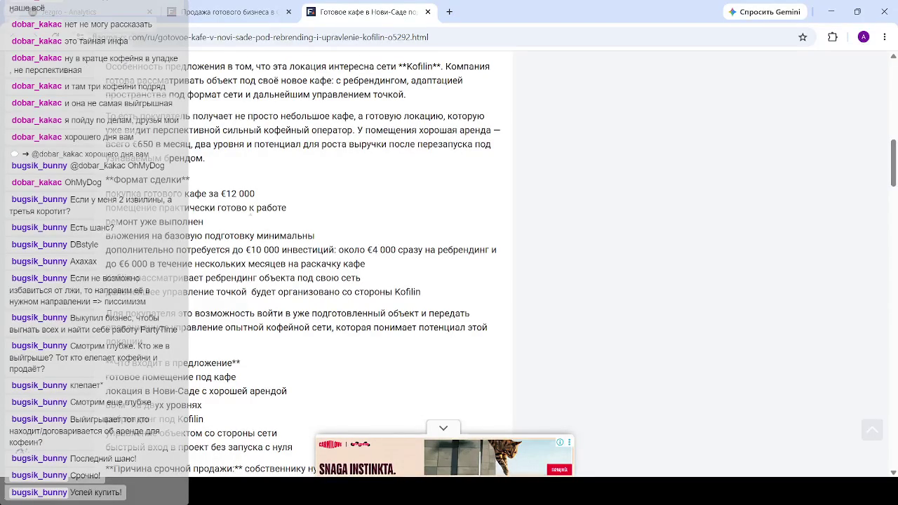
left_click_drag(287, 211, 106, 212)
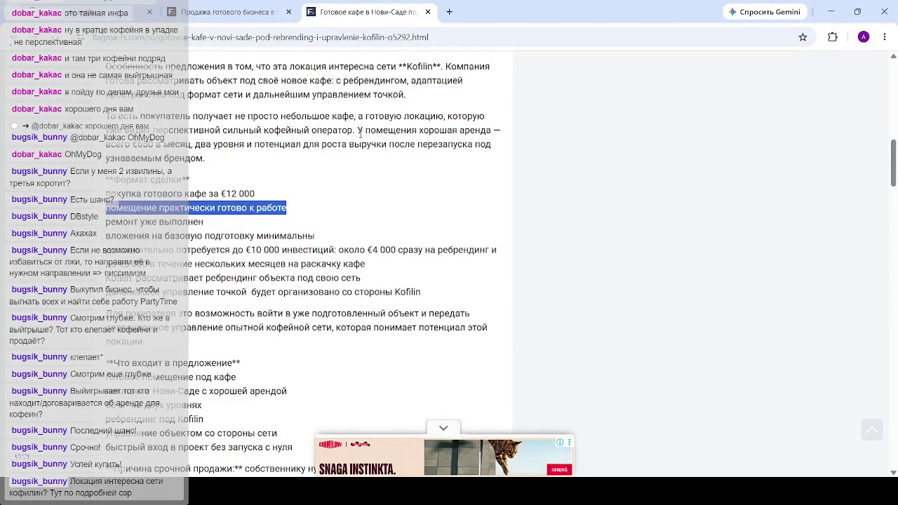
left_click_drag(418, 143, 449, 144)
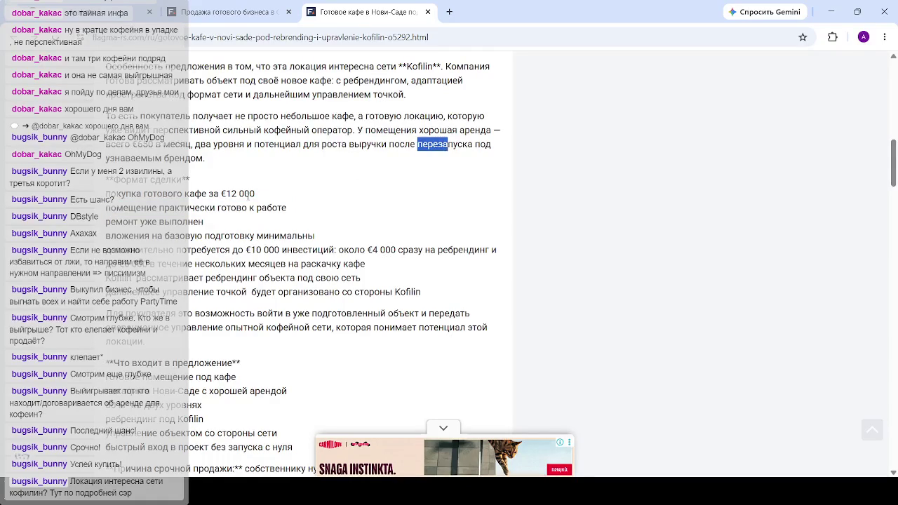
left_click(259, 178)
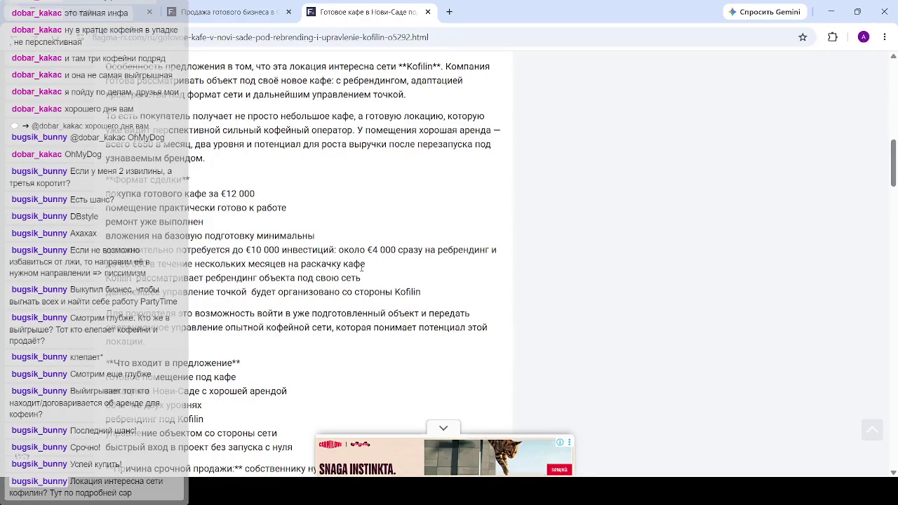
- Highlight the €10 000 additional investment breakdown and the line on Kofilin managing the café
mouse_move(365, 265)
left_mouse_down()
mouse_move(157, 265)
mouse_move(82, 261)
mouse_move(81, 251)
left_mouse_up()
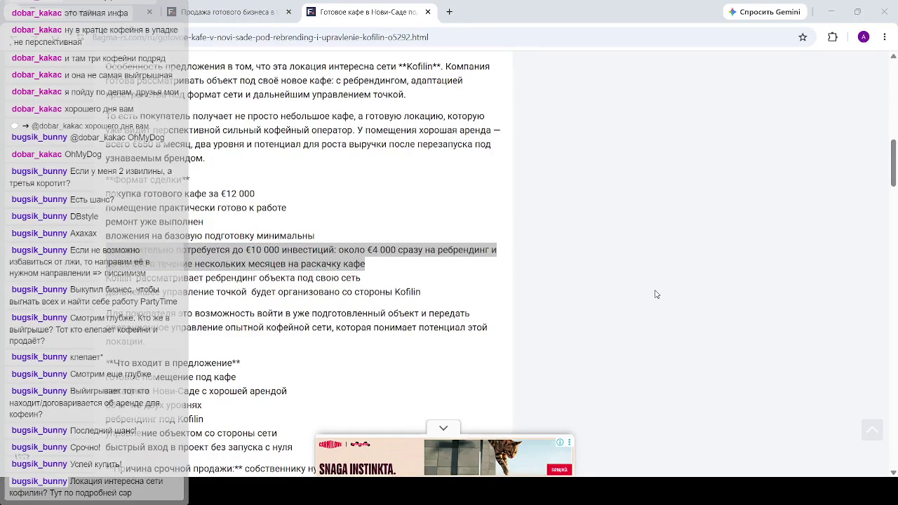
left_click(577, 207)
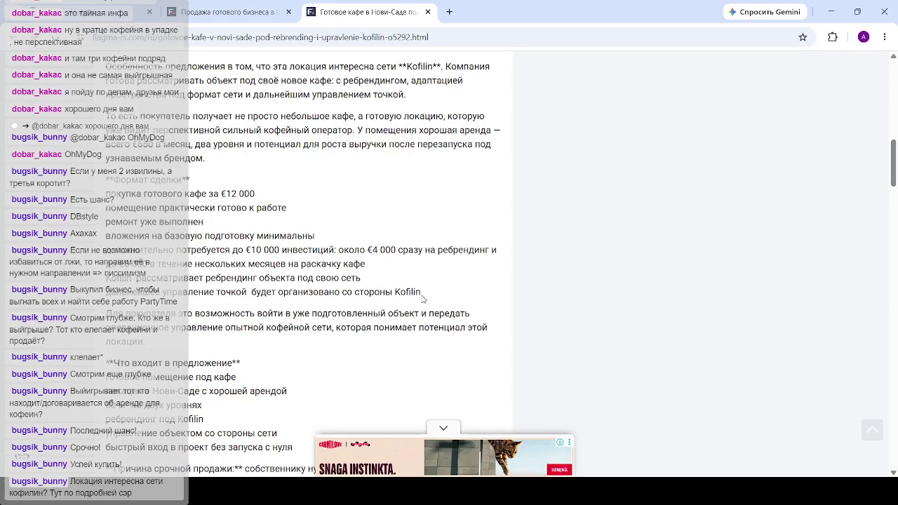
mouse_move(423, 295)
left_mouse_down()
mouse_move(130, 291)
mouse_move(167, 292)
left_mouse_up()
left_click(167, 292)
- Highlight the lines on premises ready for a café and 'ребрендинг под Kofilin'
scroll(218, 323, "down", 1)
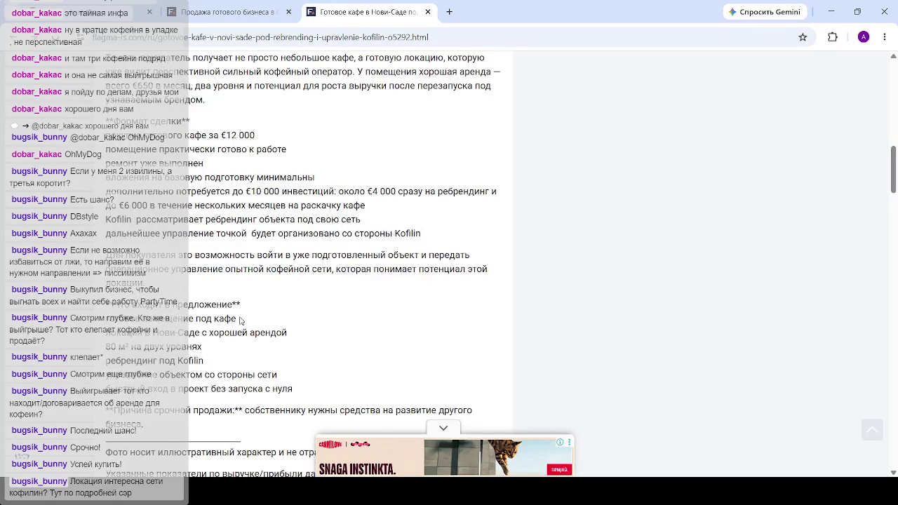
mouse_move(239, 320)
left_mouse_down()
mouse_move(98, 320)
mouse_move(183, 319)
left_mouse_up()
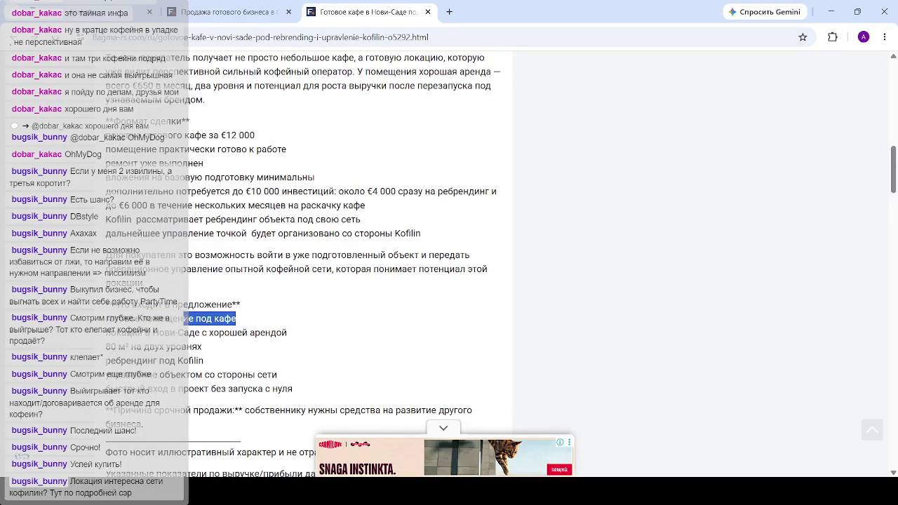
left_click(198, 345)
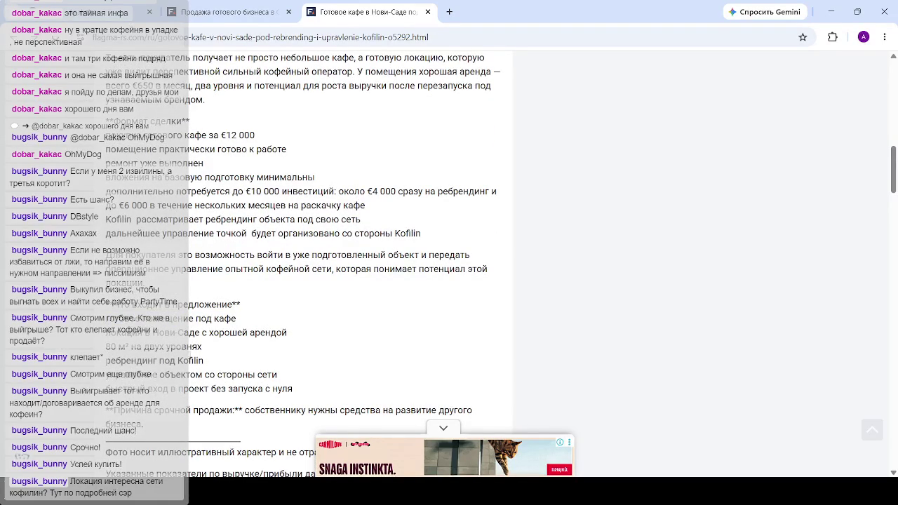
left_click_drag(204, 361, 127, 361)
left_click(193, 365)
left_click_drag(205, 360, 102, 359)
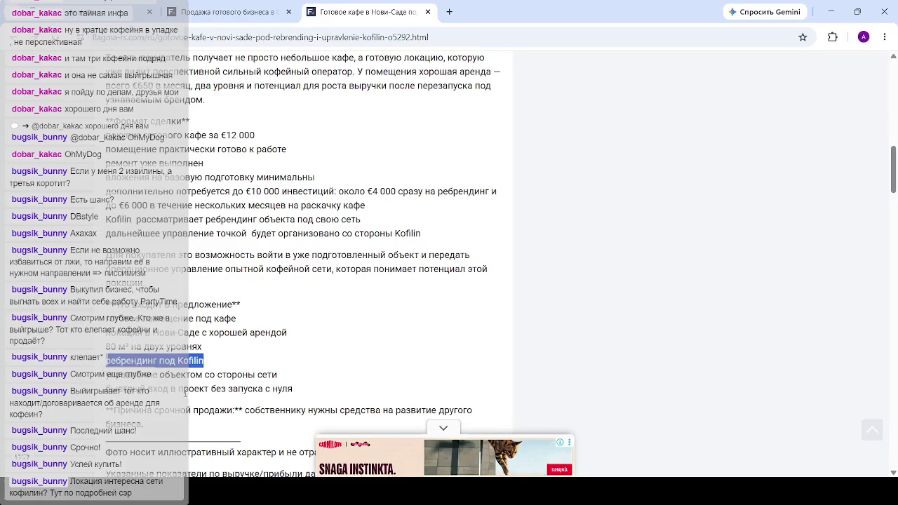
- Highlight the owner's reason for the urgent sale, then return toward the description start
scroll(276, 340, "down", 1)
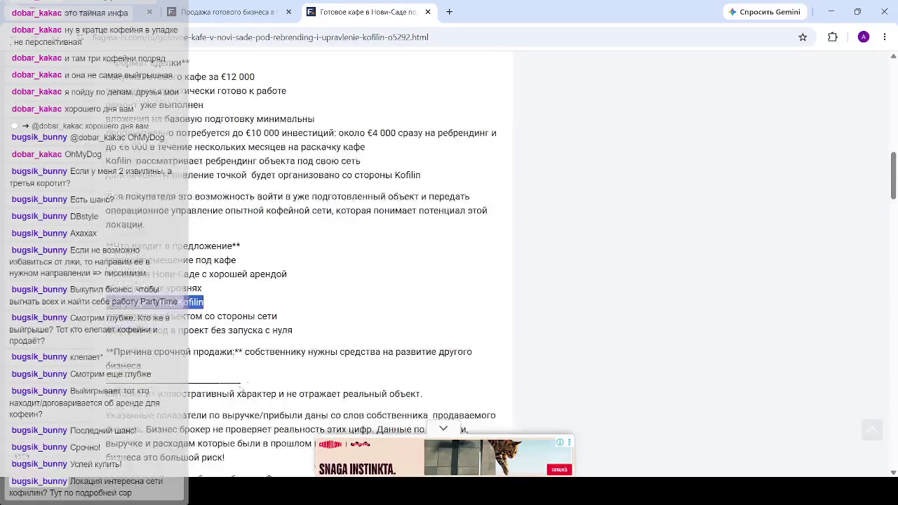
left_click(247, 356)
mouse_move(247, 357)
left_mouse_down()
mouse_move(251, 366)
mouse_move(138, 366)
mouse_move(151, 368)
left_mouse_up()
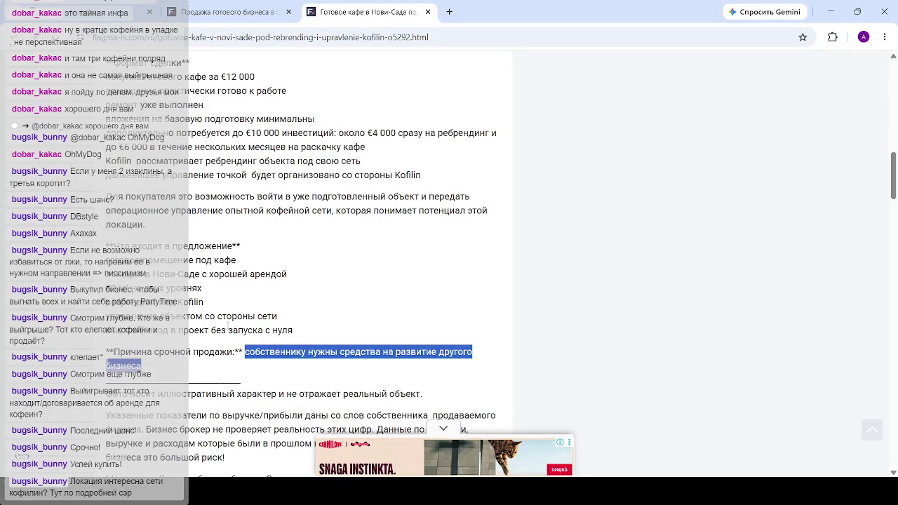
left_click(202, 337)
scroll(249, 316, "up", 5)
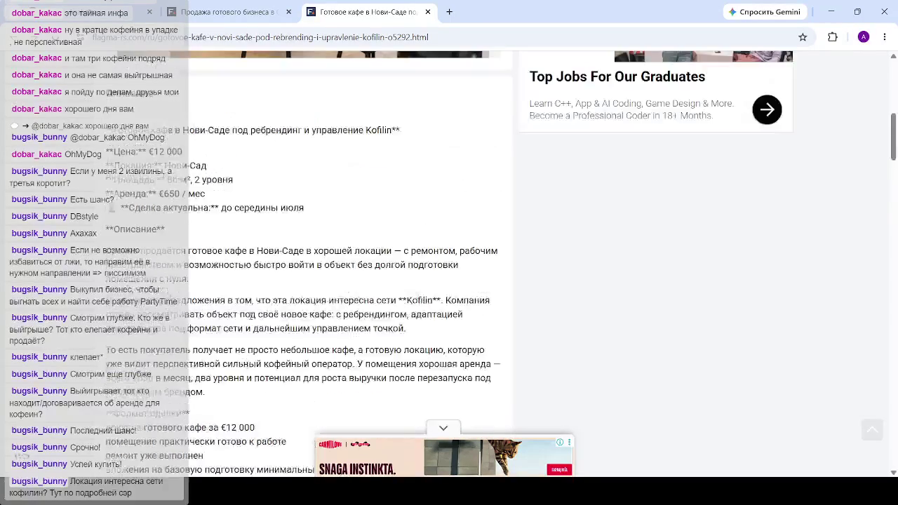
- Highlight the seller's name on the contact card, then the Цена price line in the description
mouse_move(621, 77)
left_mouse_down()
mouse_move(554, 79)
mouse_move(654, 78)
left_mouse_up()
scroll(362, 304, "down", 2)
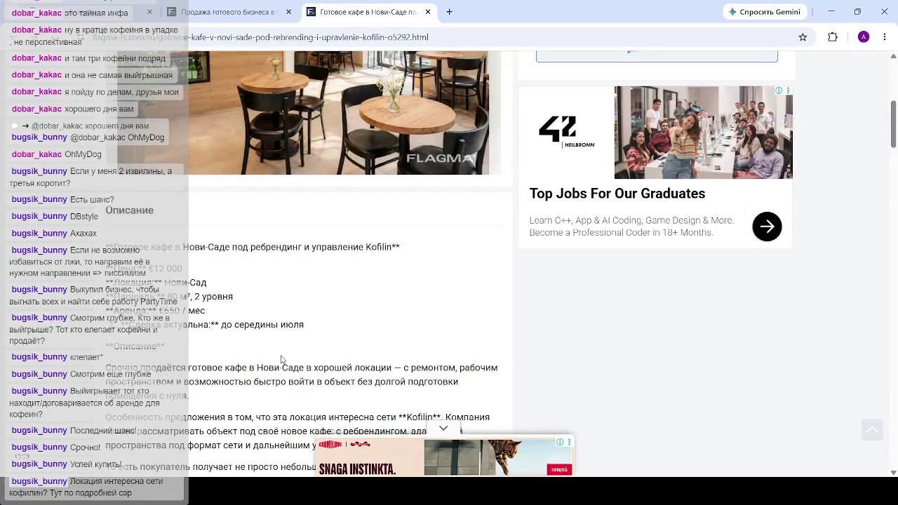
scroll(247, 325, "up", 1)
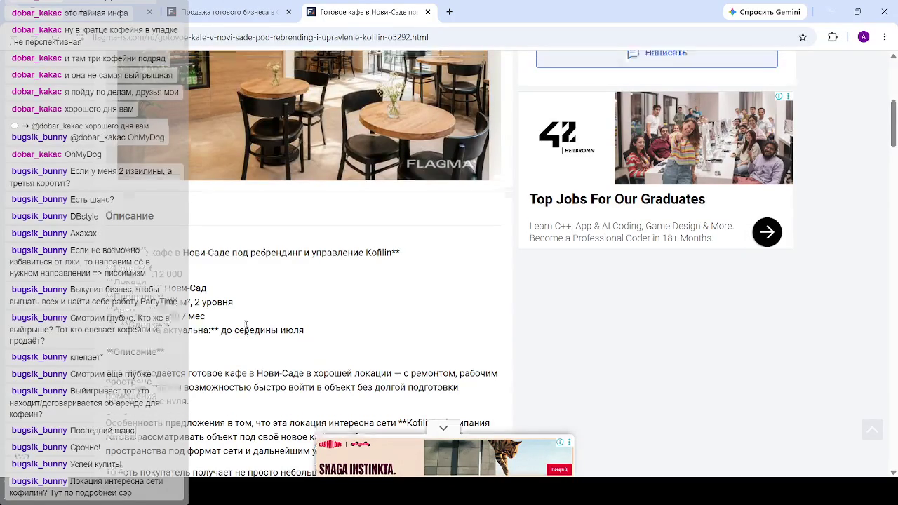
scroll(246, 325, "up", 3)
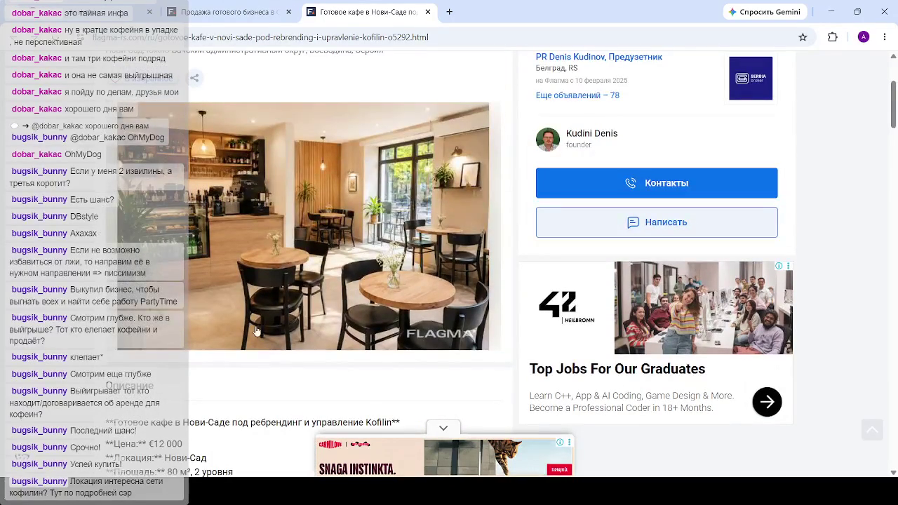
scroll(247, 337, "down", 3)
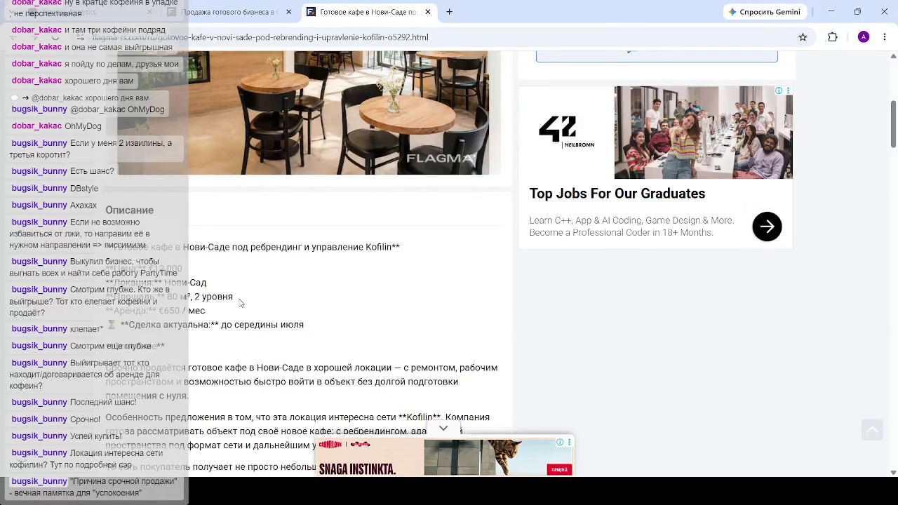
scroll(252, 288, "up", 2)
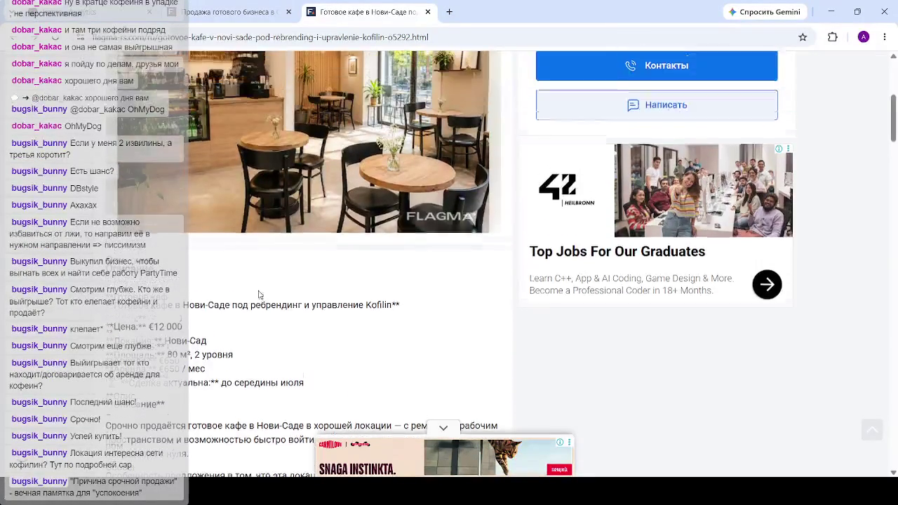
scroll(210, 308, "down", 2)
mouse_move(183, 268)
left_mouse_down()
mouse_move(138, 269)
mouse_move(118, 283)
mouse_move(105, 269)
left_mouse_up()
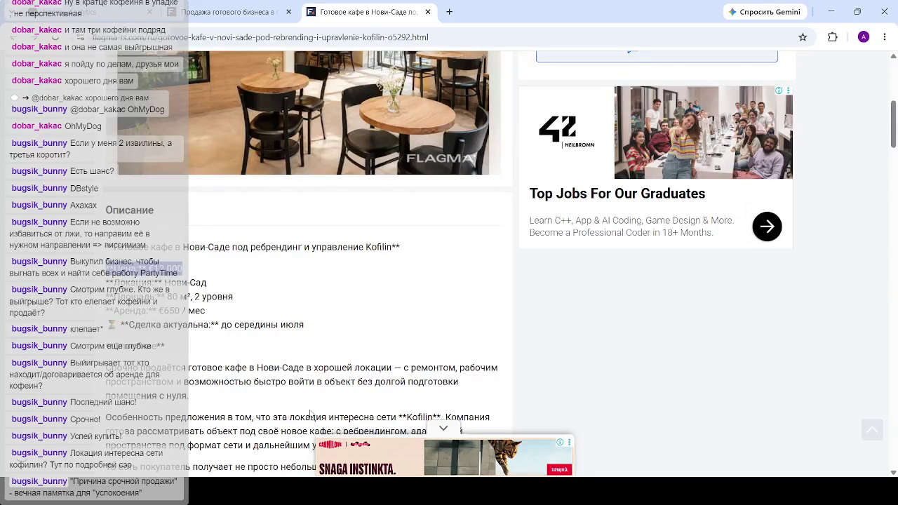
- Highlight the €12 000 asking price in the description
left_click(201, 272)
left_click_drag(200, 274, 132, 269)
scroll(256, 268, "down", 1)
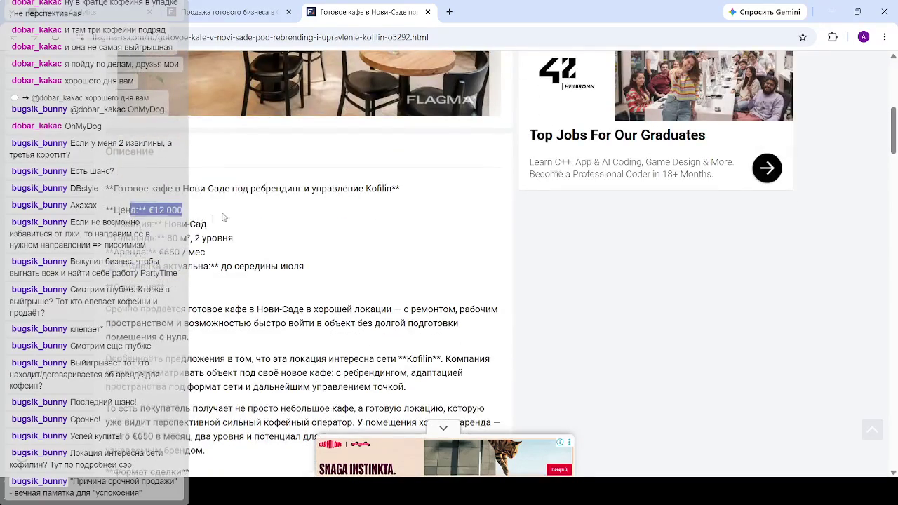
scroll(243, 278, "down", 2)
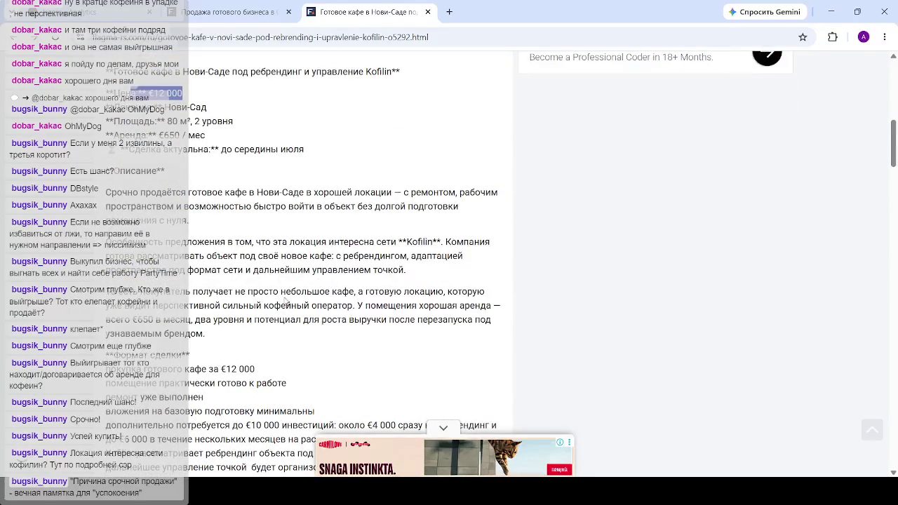
scroll(288, 295, "down", 2)
- Highlight the 'до €10 000 инвестиций' breakdown, then read through the remaining deal terms
left_click_drag(233, 309, 318, 309)
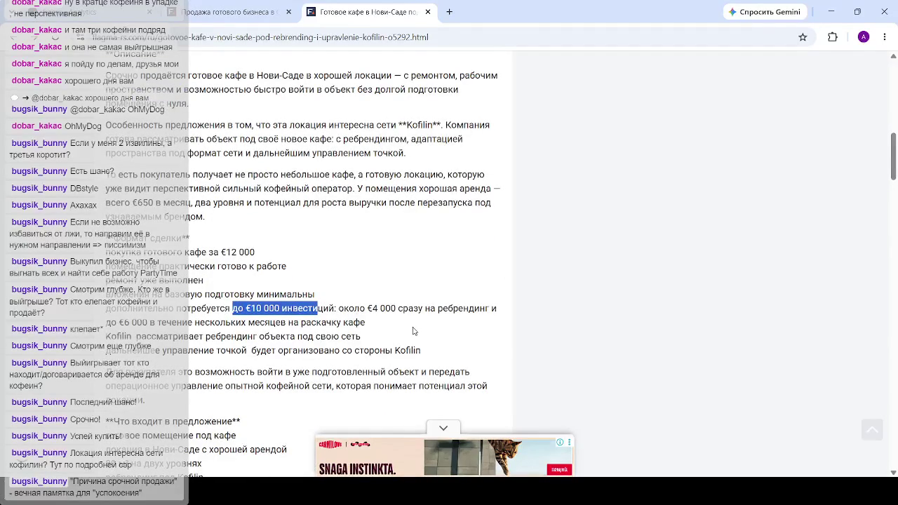
left_click_drag(321, 322, 226, 313)
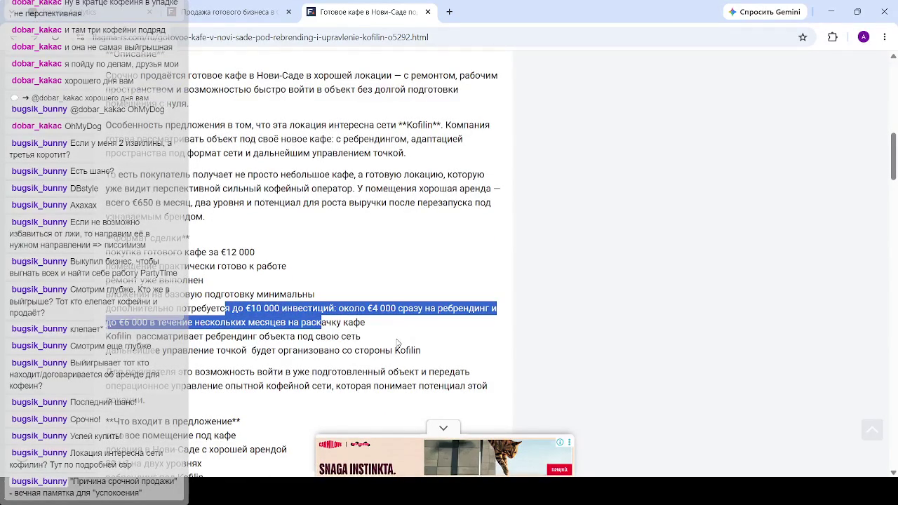
left_click(343, 327)
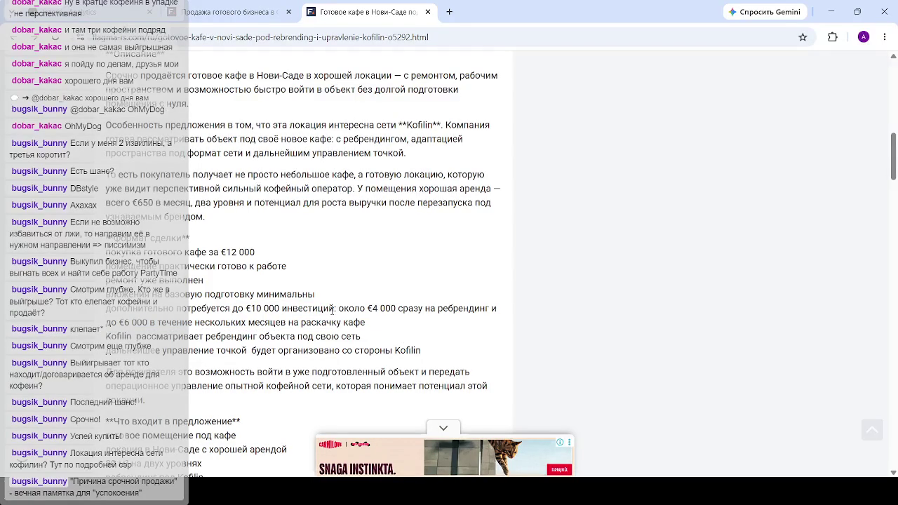
scroll(333, 306, "up", 4)
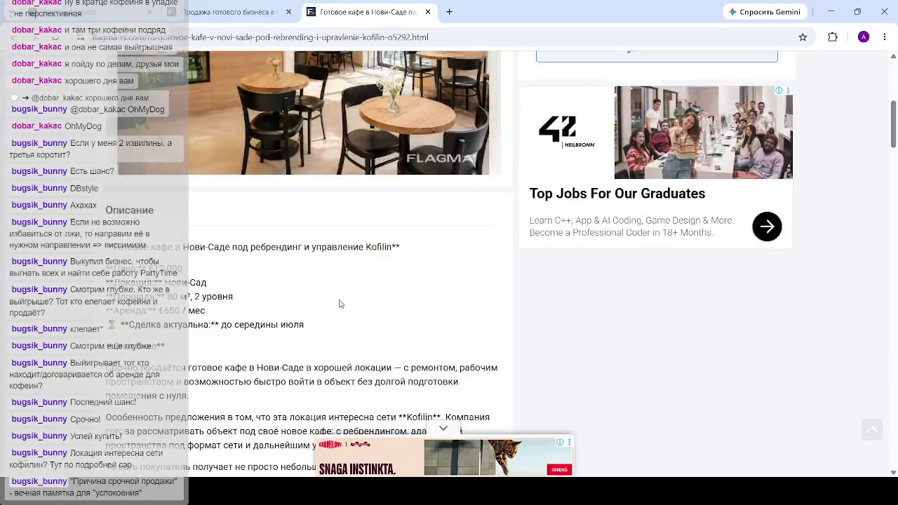
scroll(339, 303, "down", 2)
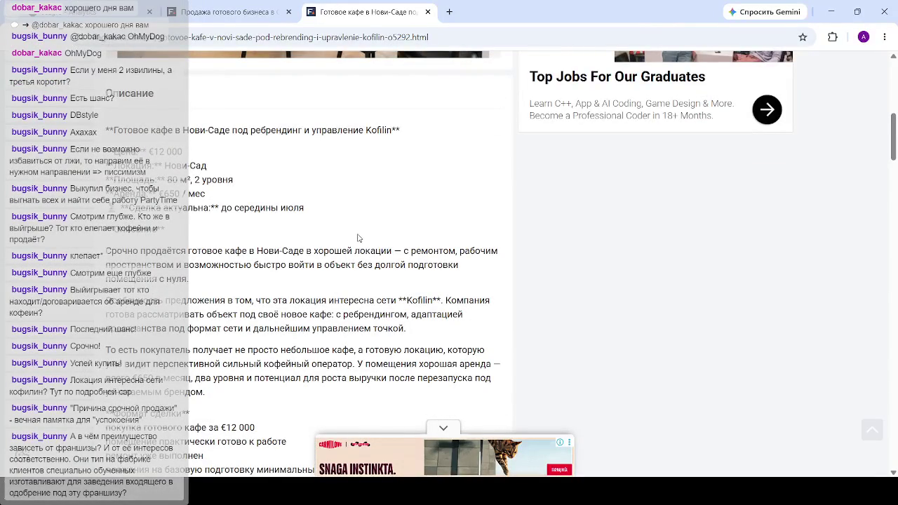
scroll(358, 239, "down", 2)
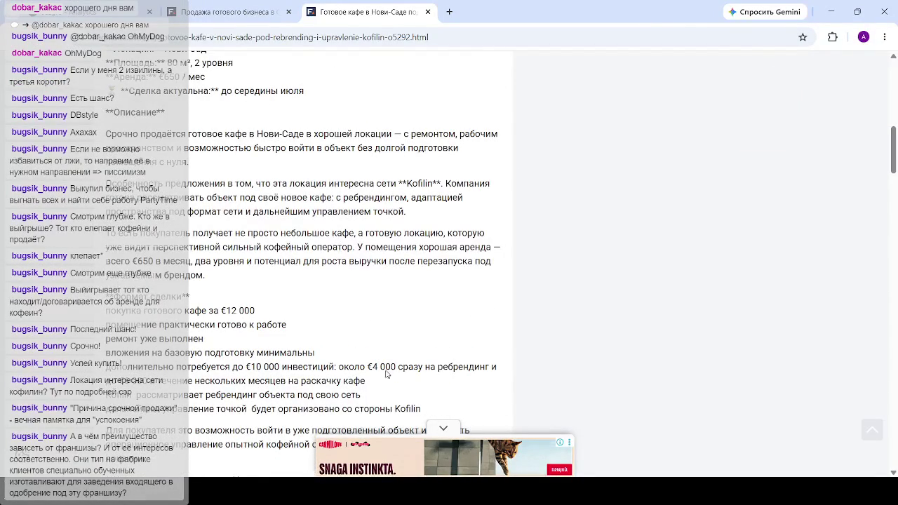
scroll(372, 287, "down", 2)
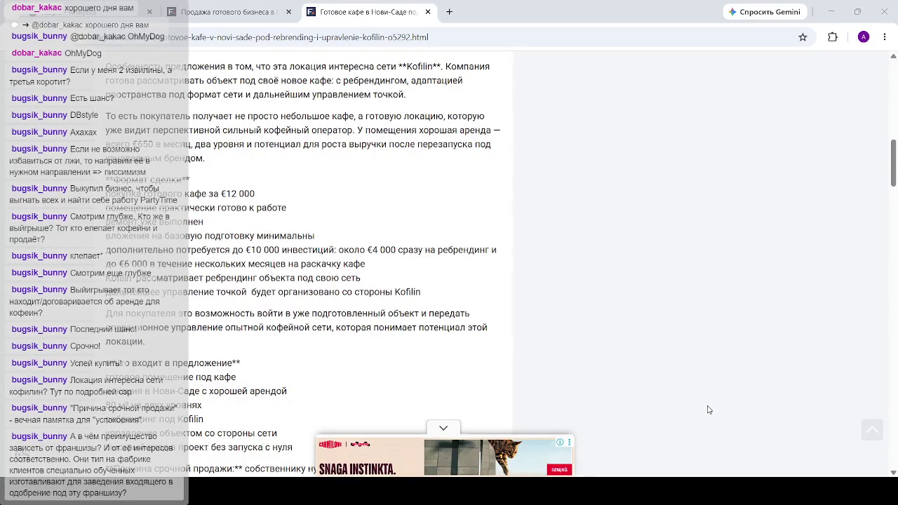
- Scroll up to the start of the Описание section of the €12 000 Novi Sad cafe listing
scroll(709, 410, "up", 1)
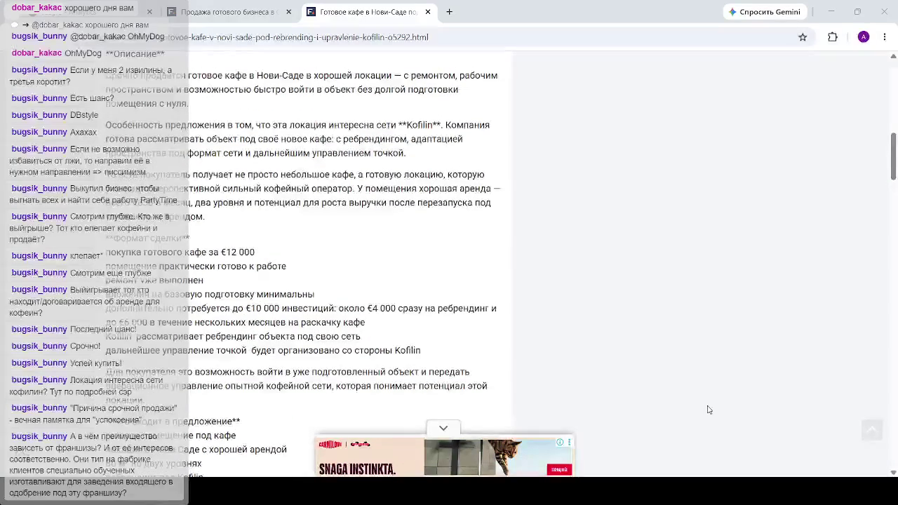